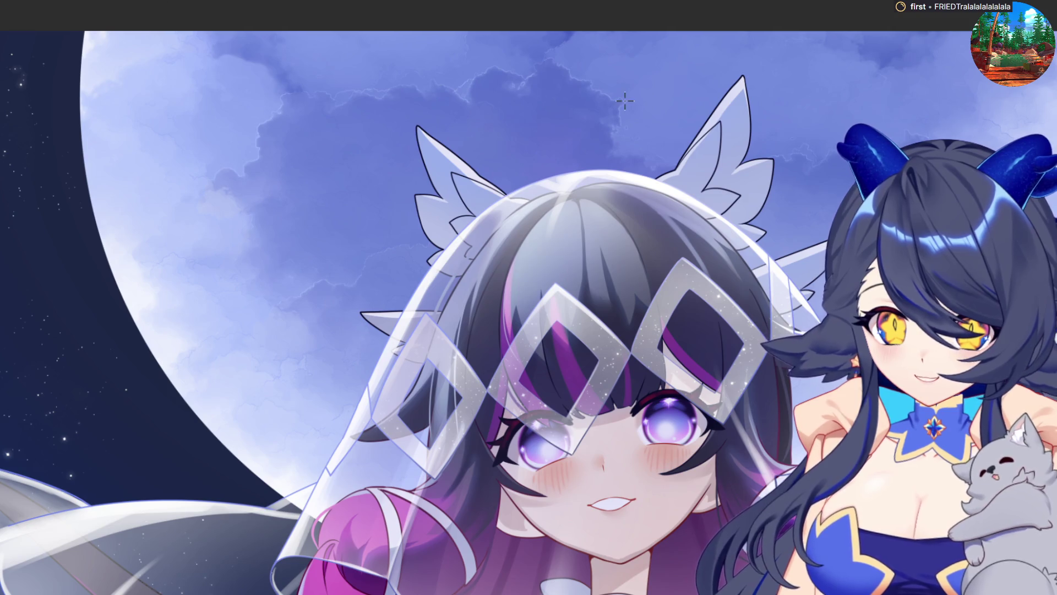
- Sample a colour from the moonlit artwork with the Eyedropper
scroll(386, 430, "right", 8)
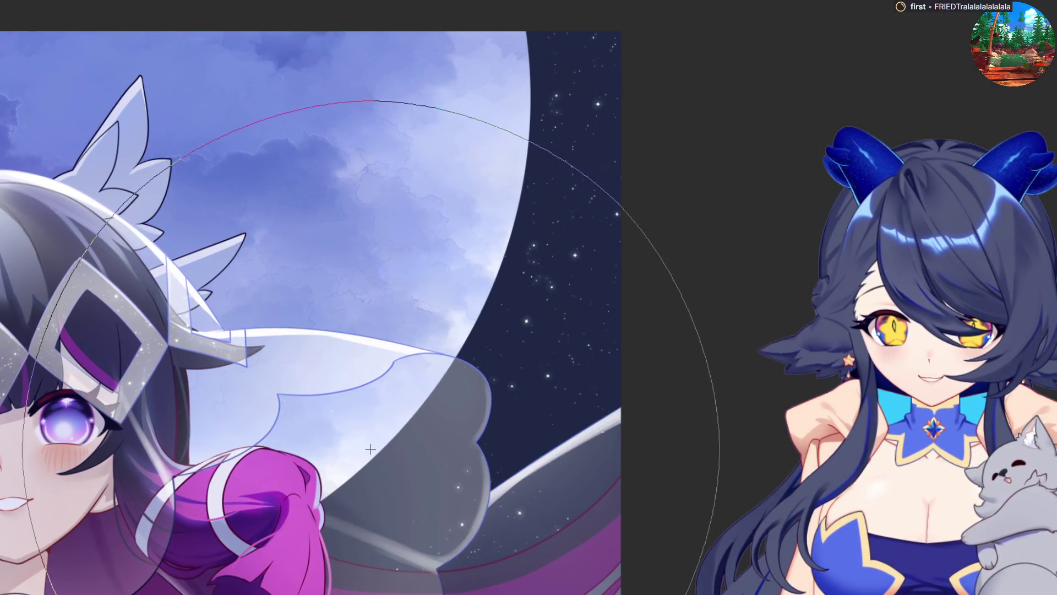
scroll(617, 504, "down", 3)
scroll(82, 389, "up", 2)
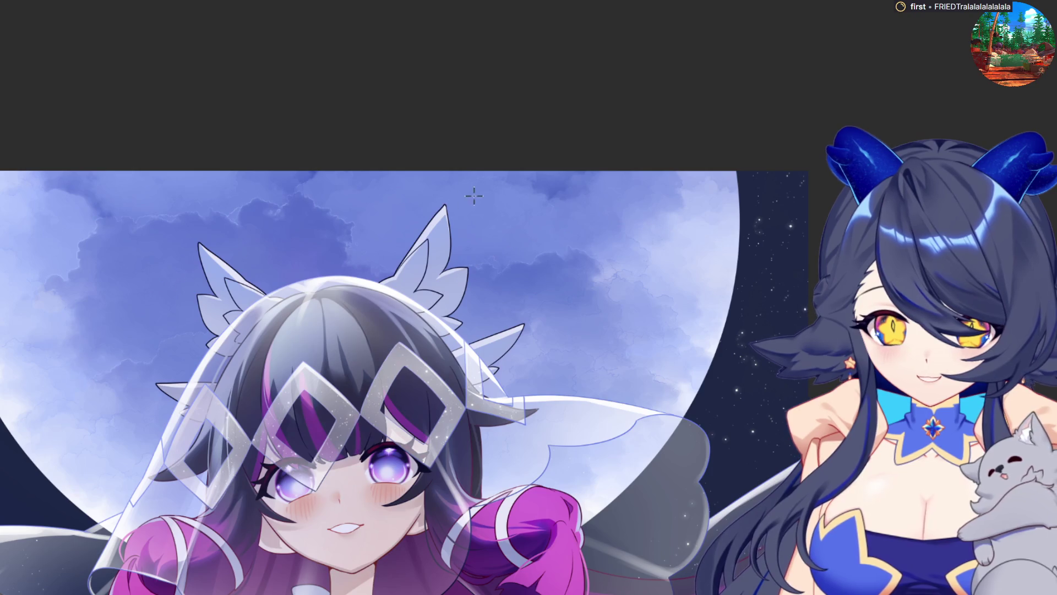
scroll(474, 195, "down", 1)
scroll(473, 196, "up", 3)
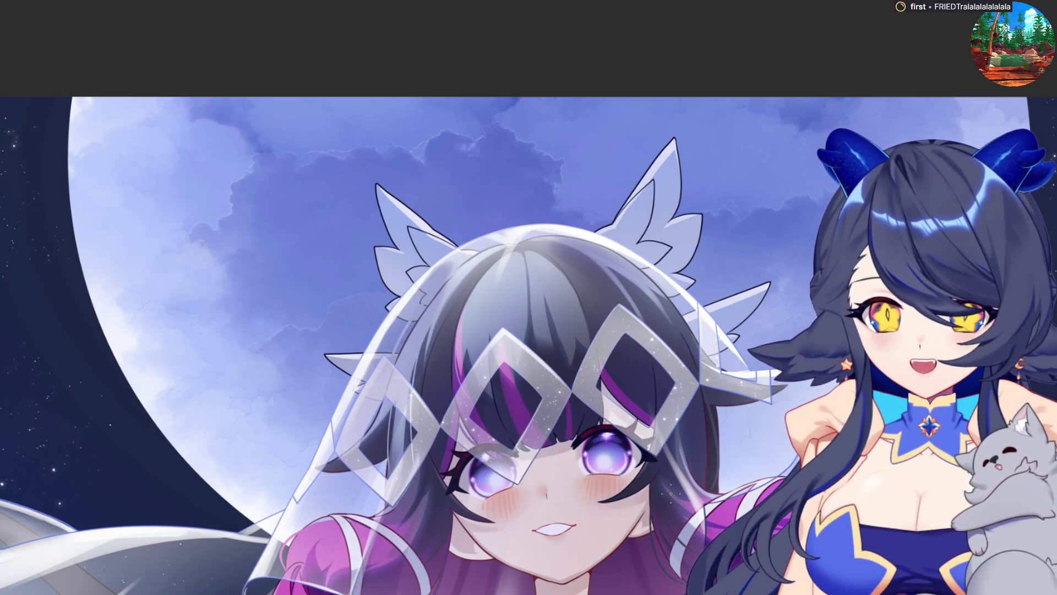
scroll(330, 417, "down", 3)
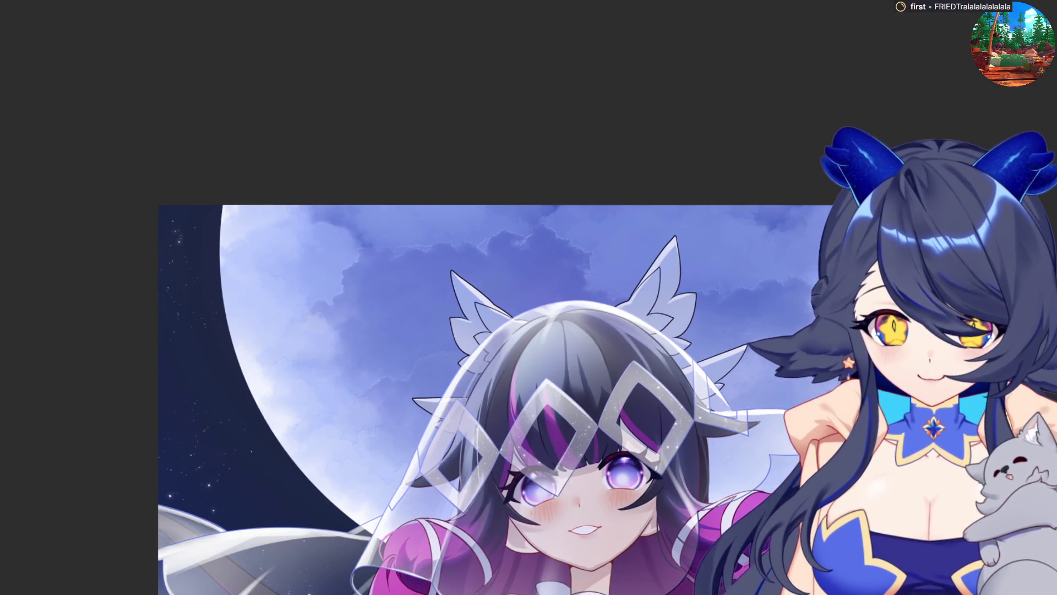
scroll(330, 417, "up", 5)
left_click(329, 417, "alt")
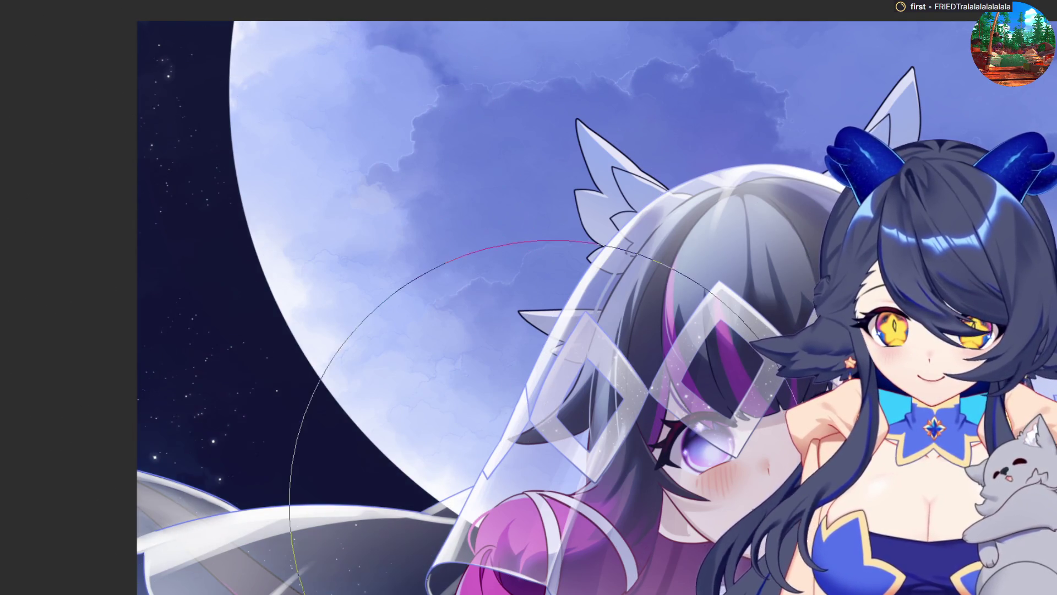
- Dot small glowing stars over the cloudy moon and surrounding night sky with a star brush
scroll(383, 514, "down", 1)
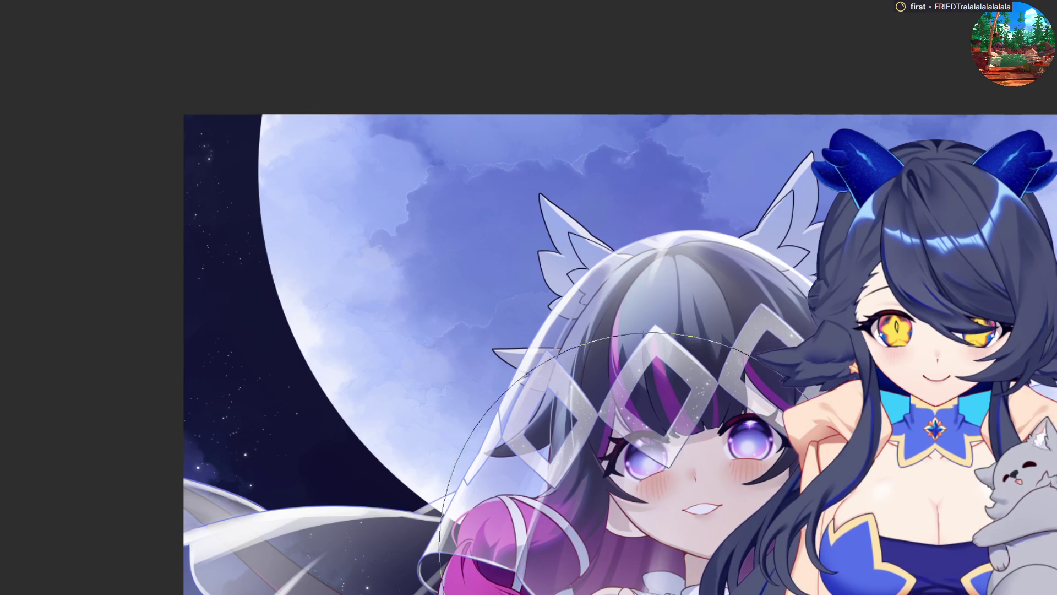
scroll(670, 562, "down", 1)
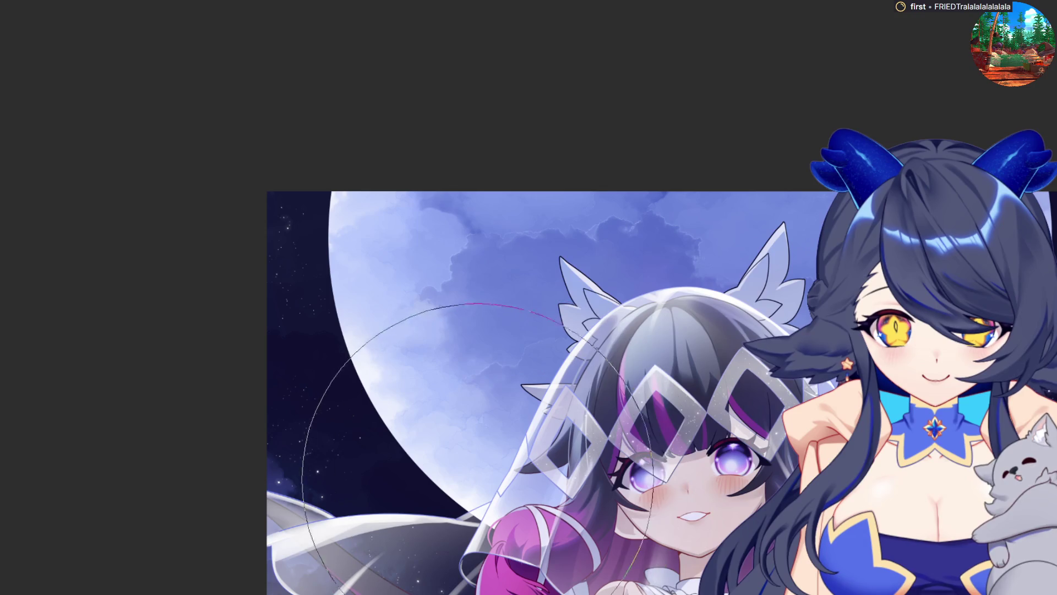
scroll(573, 322, "up", 2)
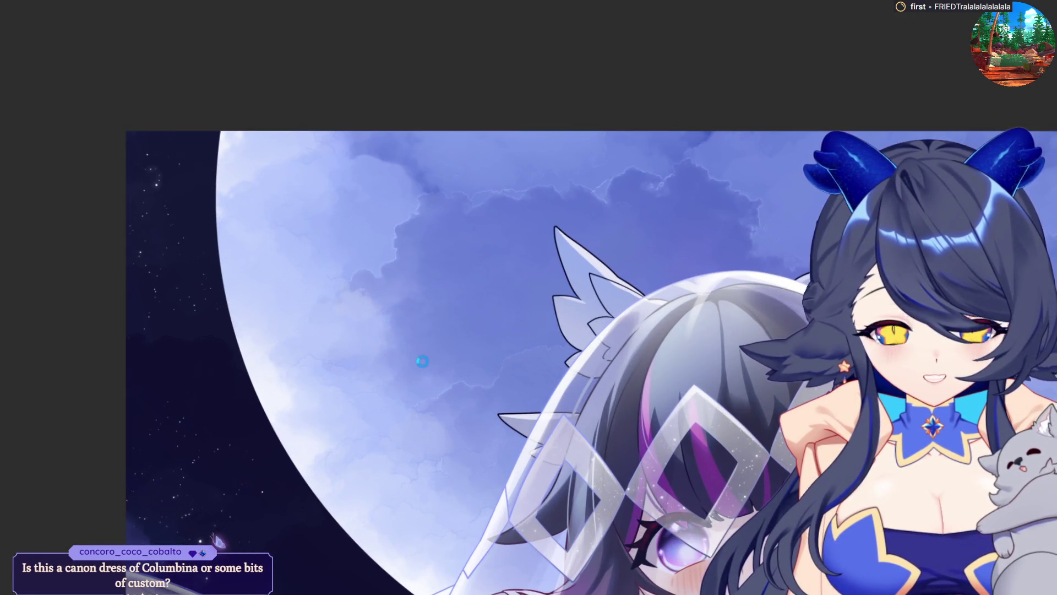
scroll(422, 361, "down", 1)
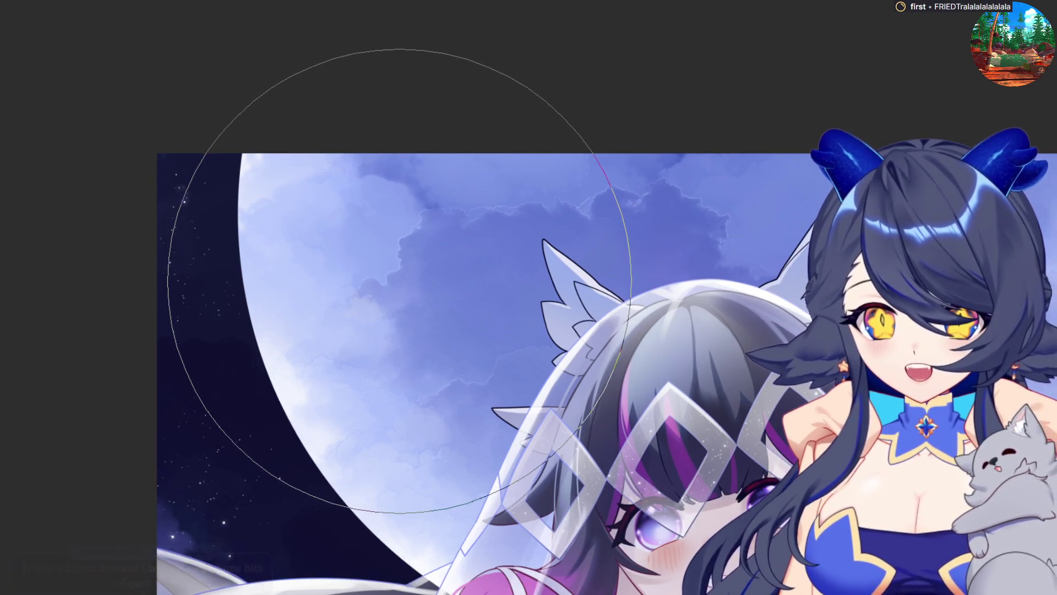
scroll(399, 281, "down", 2)
scroll(393, 283, "up", 4)
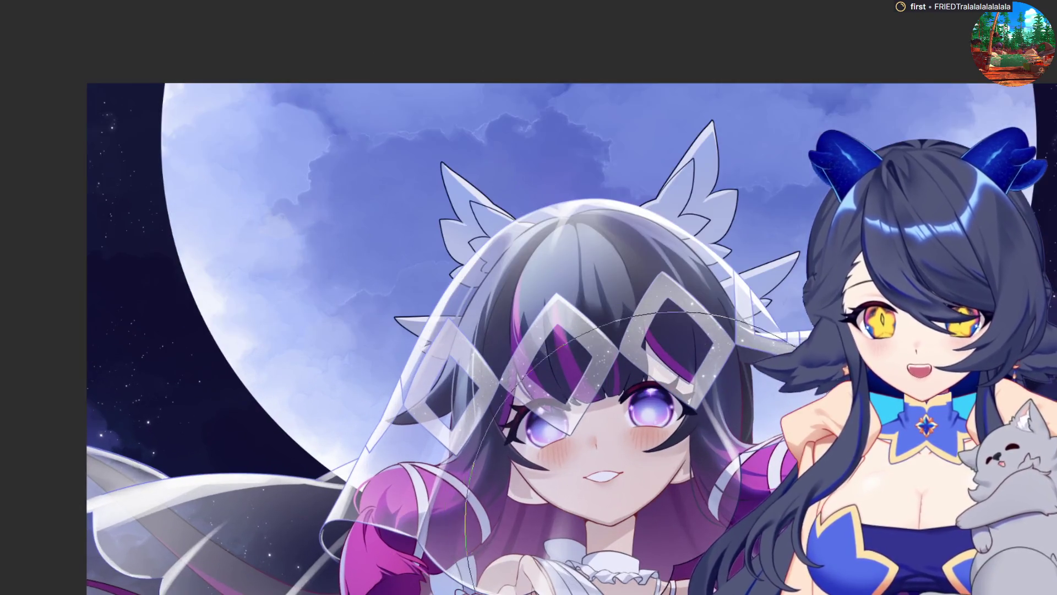
scroll(605, 479, "down", 2)
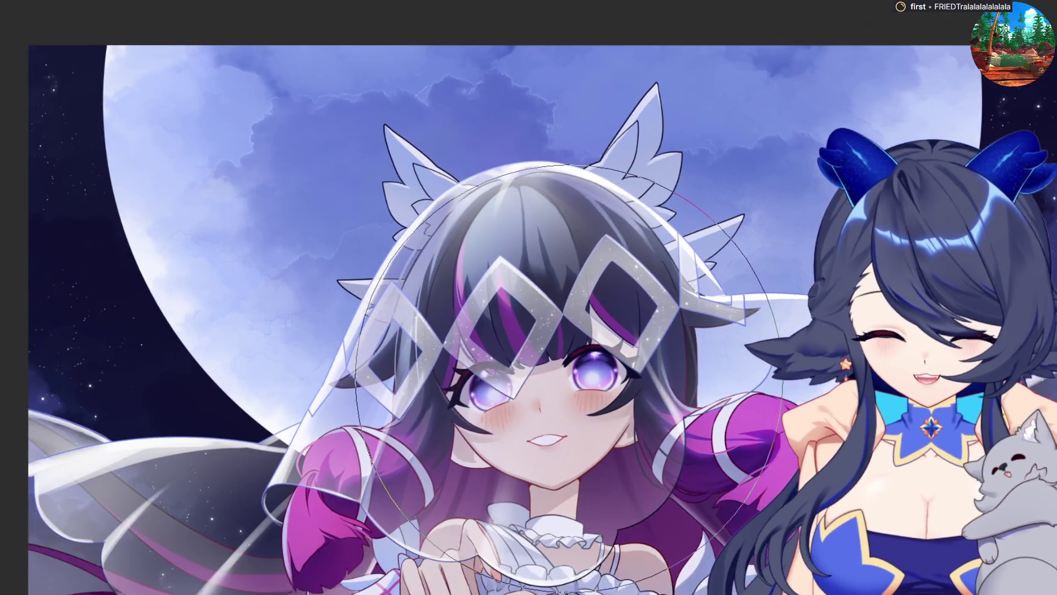
scroll(605, 479, "up", 3)
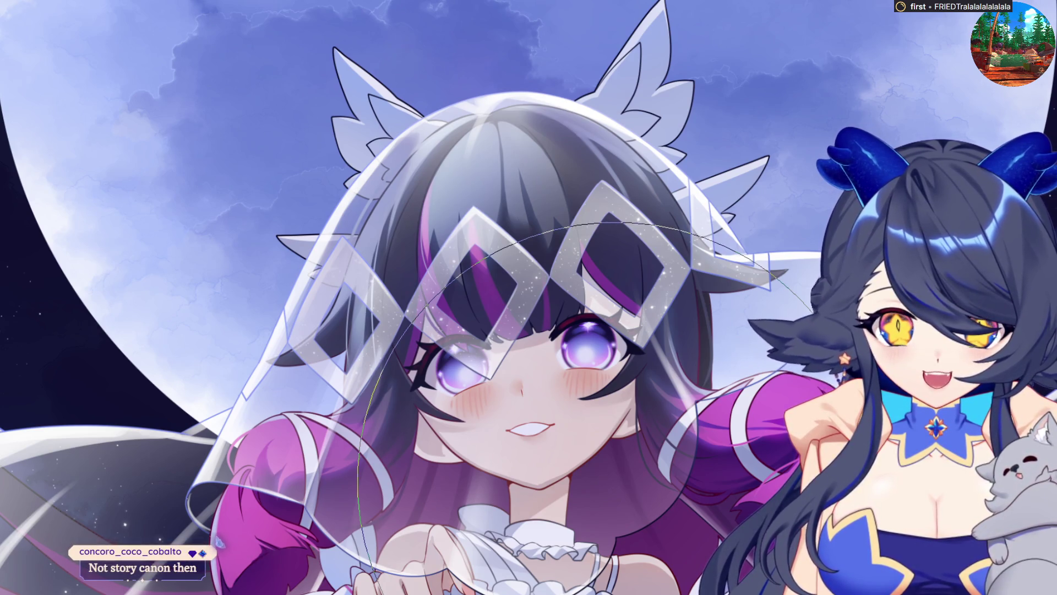
scroll(953, 495, "down", 3)
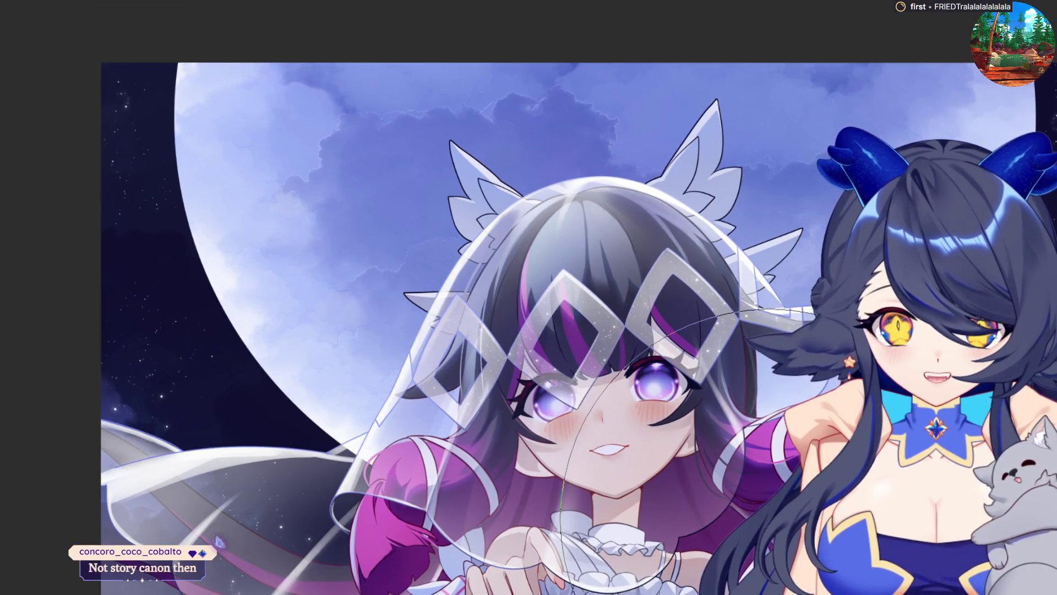
scroll(826, 512, "up", 1)
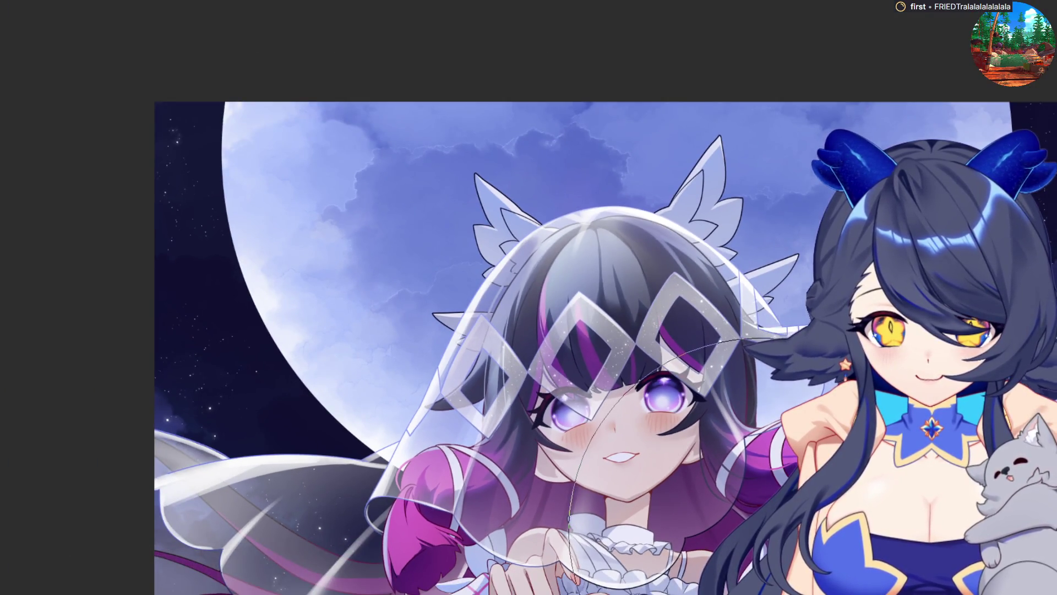
scroll(771, 540, "up", 1)
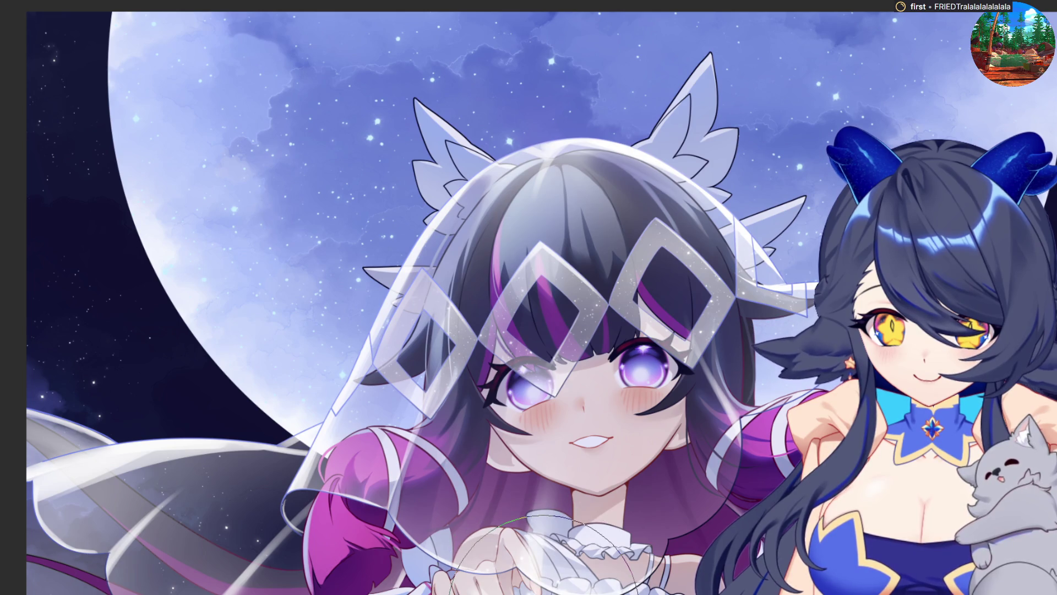
- Free-transform the glow, dragging it up onto the bride's hands and scaling it down
key("ctrl+t")
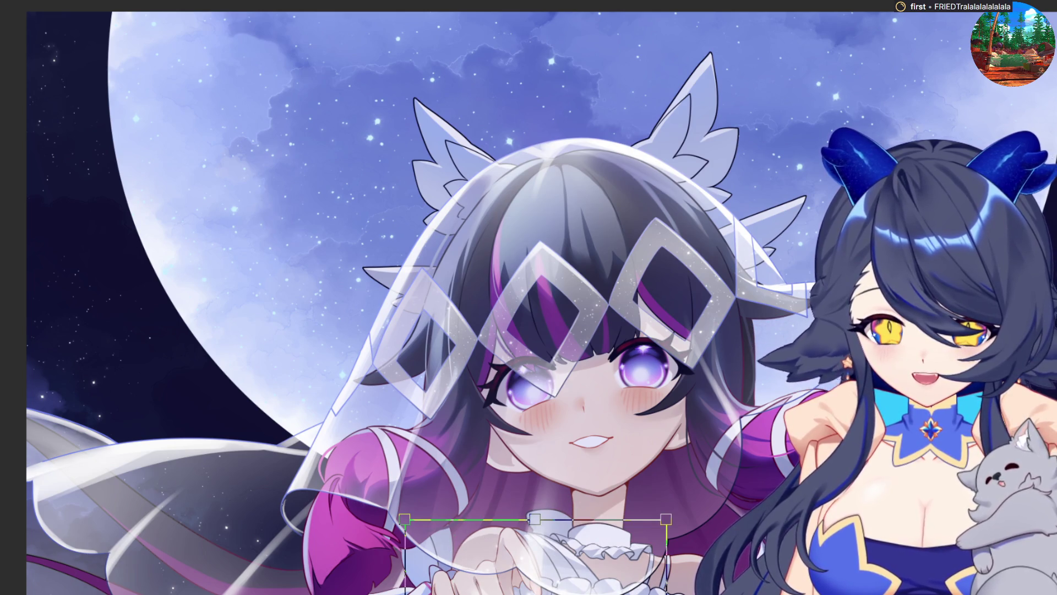
left_click_drag(534, 556, 538, 509)
left_click_drag(408, 472, 438, 504)
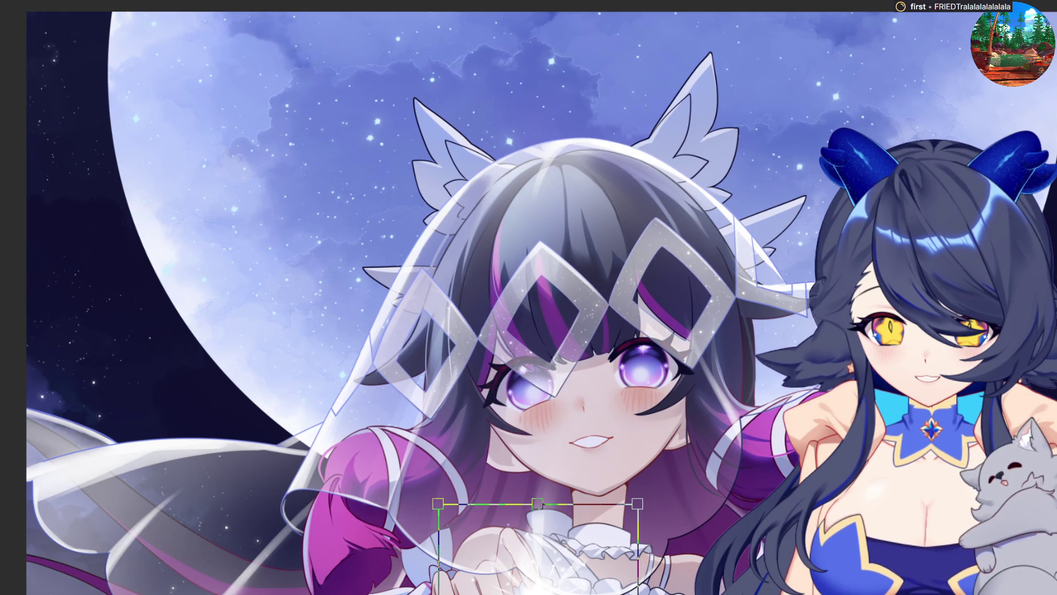
key("Return")
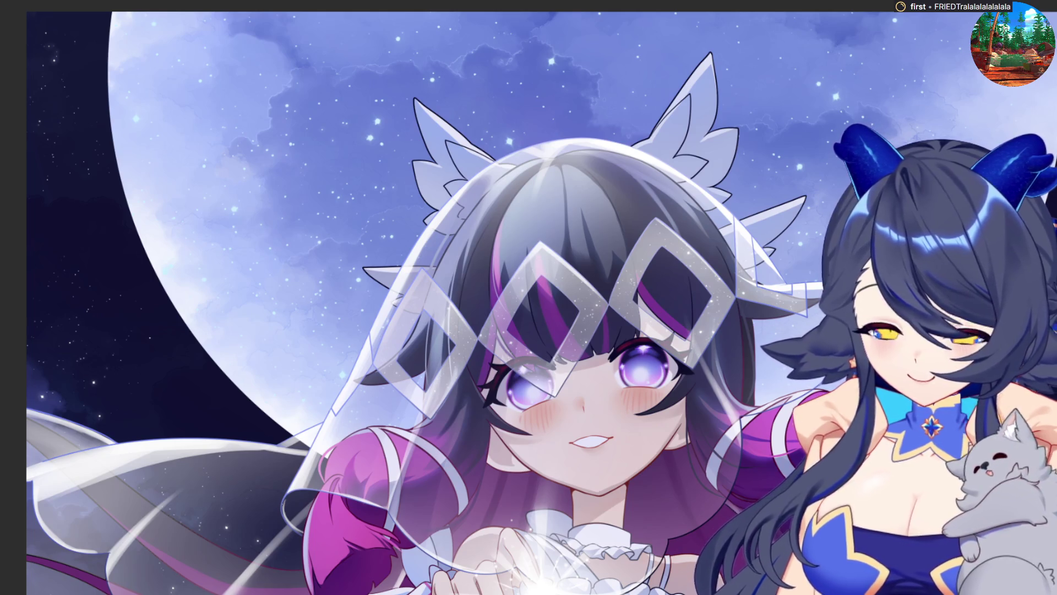
- Test rainbow prism streaks over the hand glow and lower left, then undo them
mouse_move(586, 557)
left_mouse_down()
mouse_move(510, 582)
mouse_move(536, 528)
mouse_move(529, 453)
mouse_move(699, 502)
left_mouse_up()
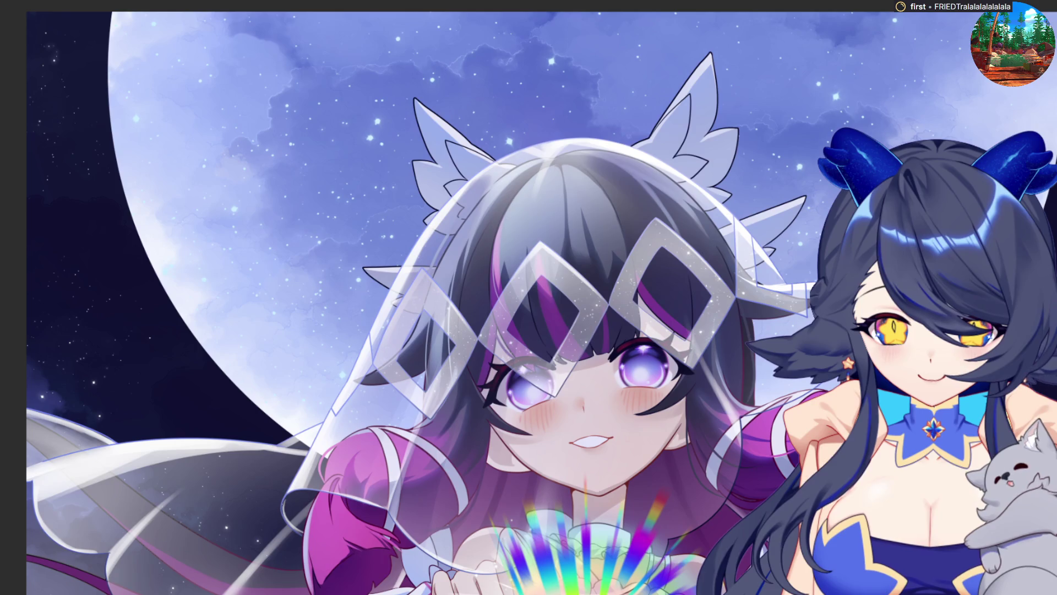
key("ctrl+z")
mouse_move(492, 559)
left_mouse_down()
mouse_move(528, 484)
mouse_move(479, 556)
mouse_move(165, 563)
mouse_move(229, 501)
mouse_move(276, 473)
mouse_move(331, 465)
left_mouse_up()
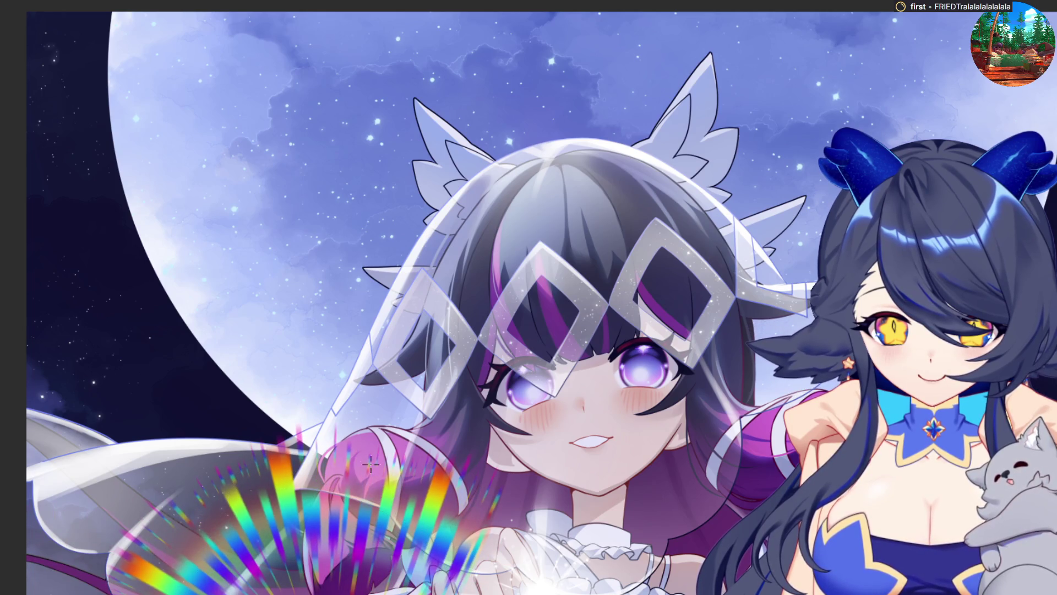
left_click_drag(433, 523, 556, 473)
key("ctrl+z")
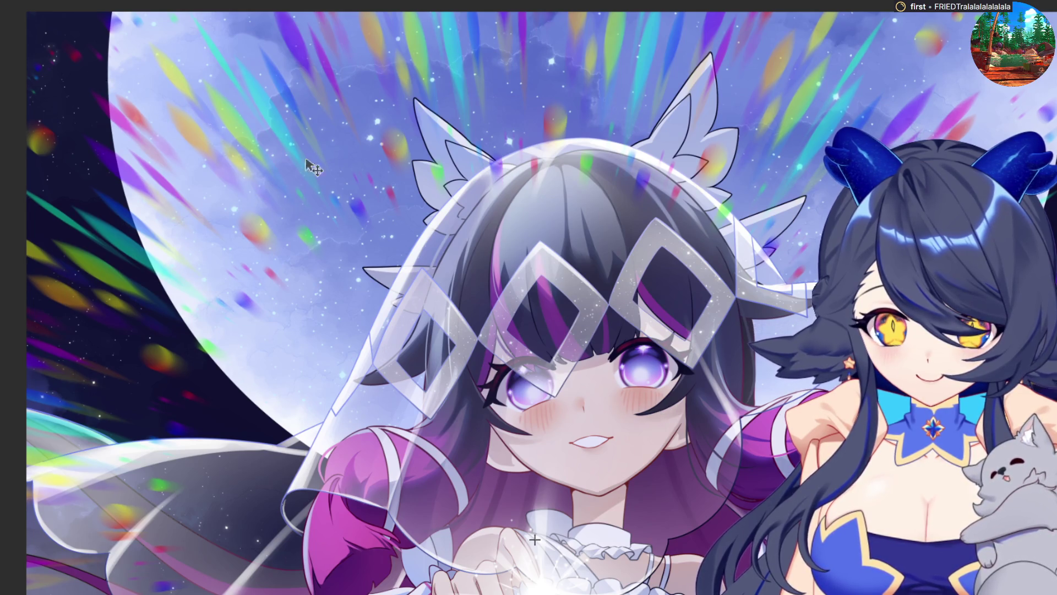
- Zoom out slightly and lasso the feather in the upper-left sky
key("ctrl+minus")
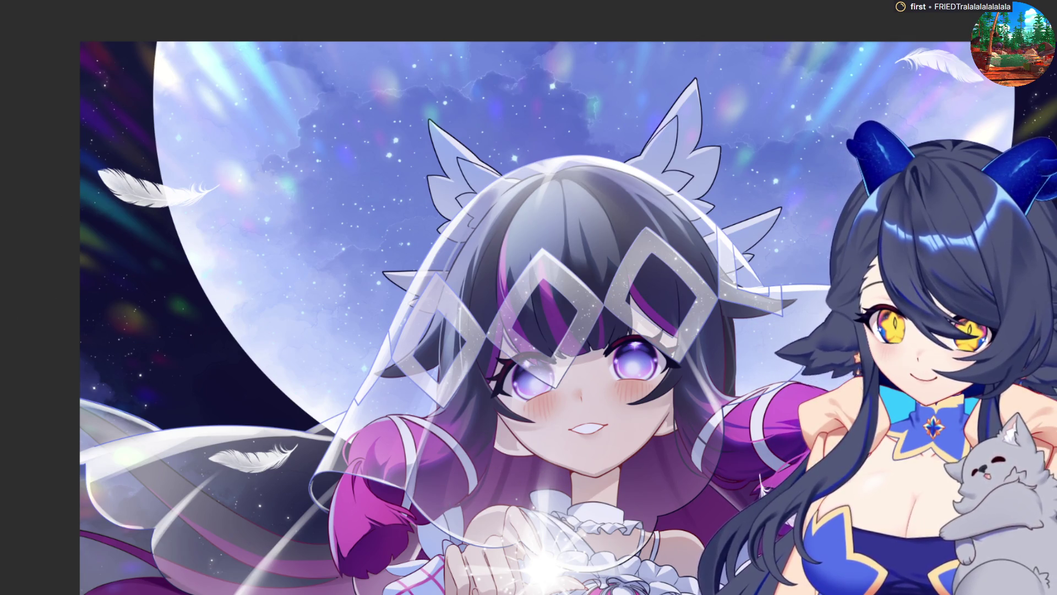
mouse_move(335, 142)
left_mouse_down()
mouse_move(71, 111)
mouse_move(443, 245)
left_mouse_up()
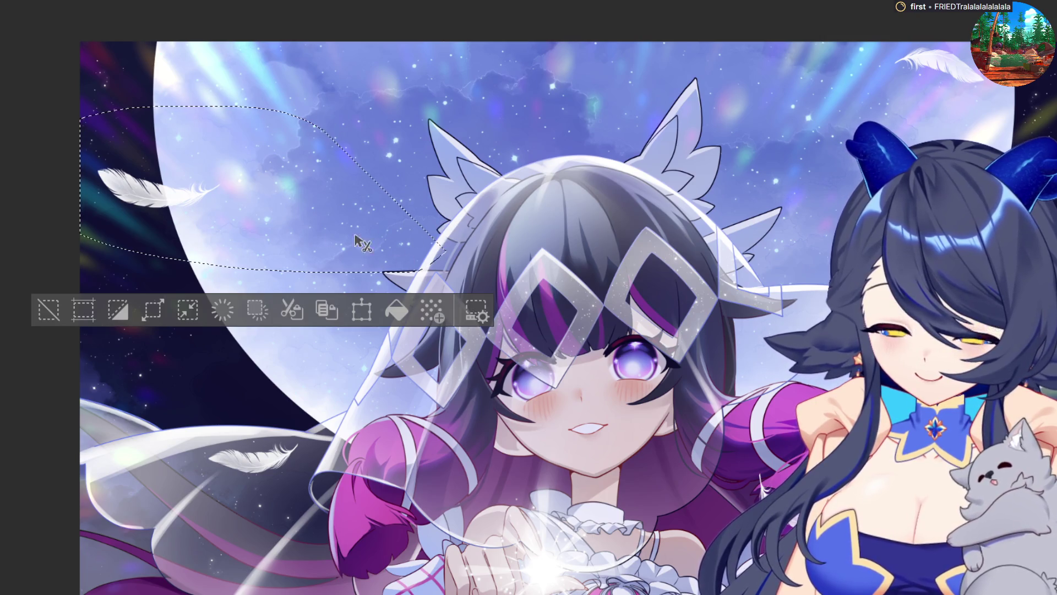
- Enlarge the upper-left feather and rotate it to near vertical, then deselect
key("ctrl+t")
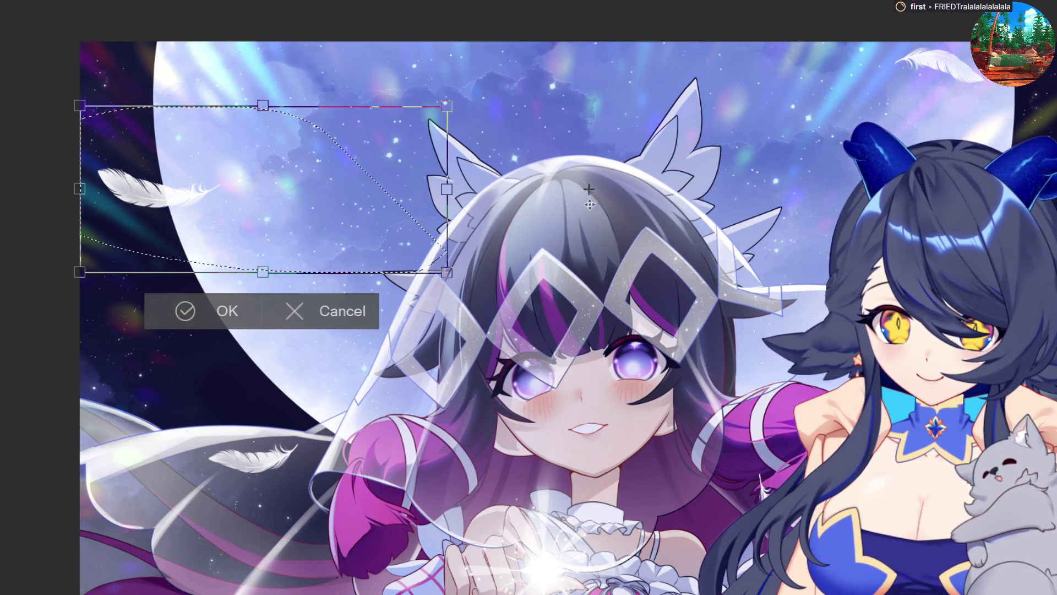
left_click_drag(446, 105, 708, 1)
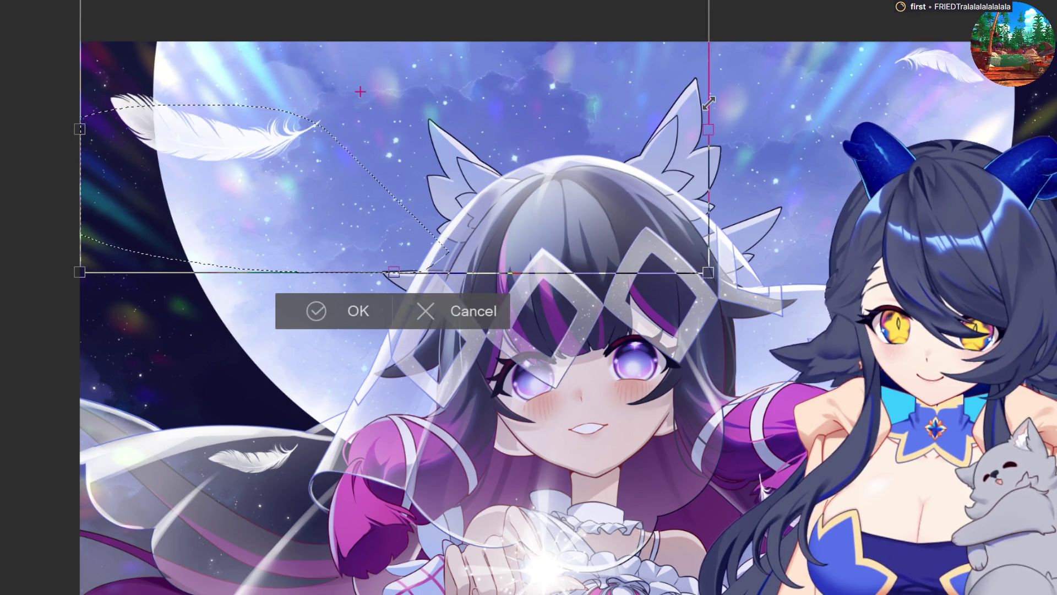
mouse_move(758, 201)
left_mouse_down()
mouse_move(689, 71)
mouse_move(342, 7)
mouse_move(223, 120)
mouse_move(231, 137)
left_mouse_up()
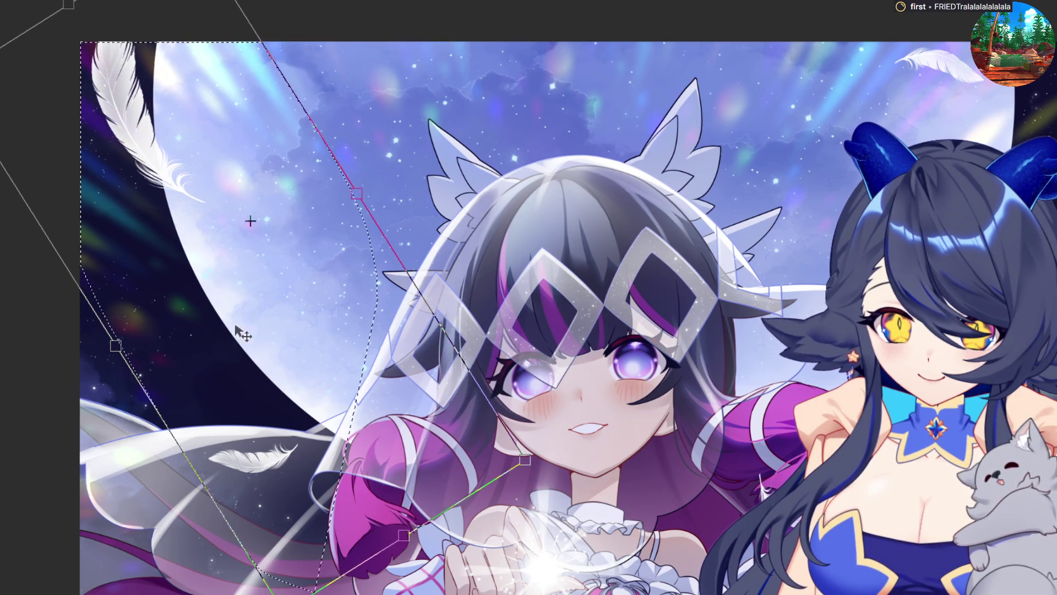
key("Return")
key("ctrl+d")
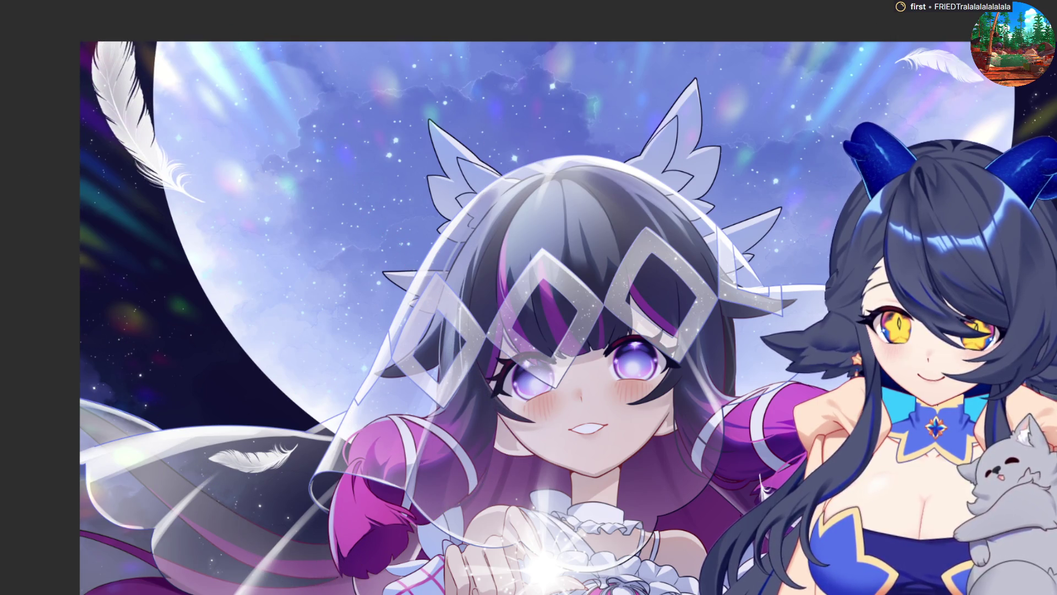
- Shift the top-right feather slightly to the right and deselect it
left_click_drag(848, 43, 851, 39)
key("ctrl+t")
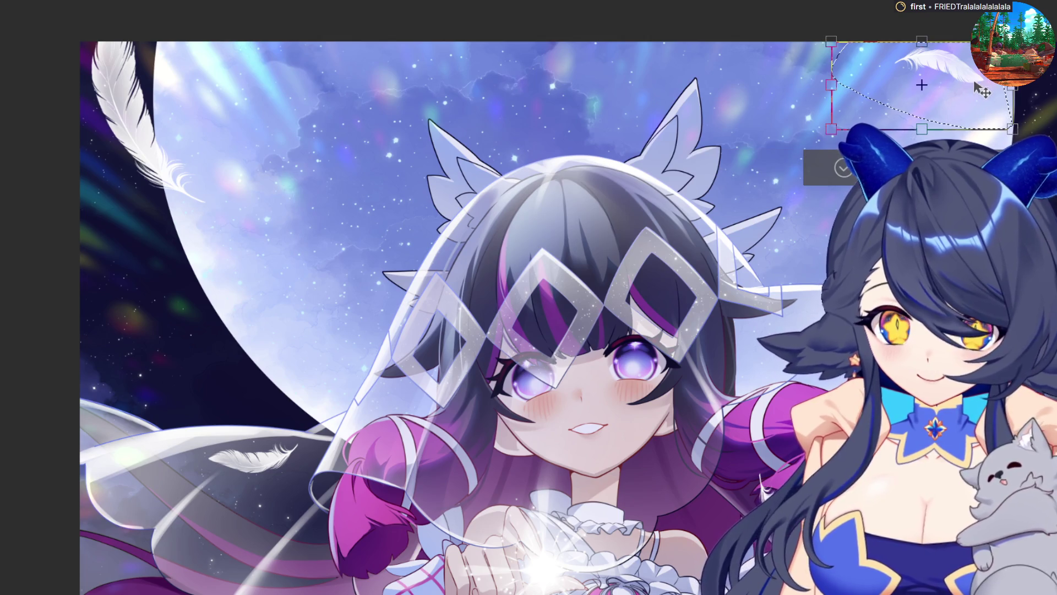
left_click_drag(957, 73, 1019, 83)
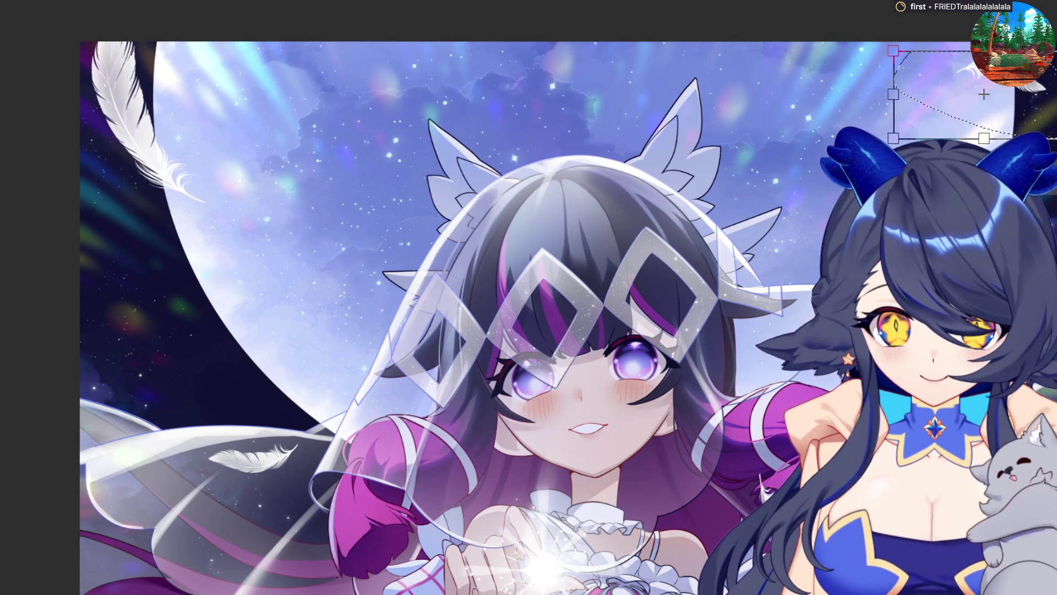
key("Return")
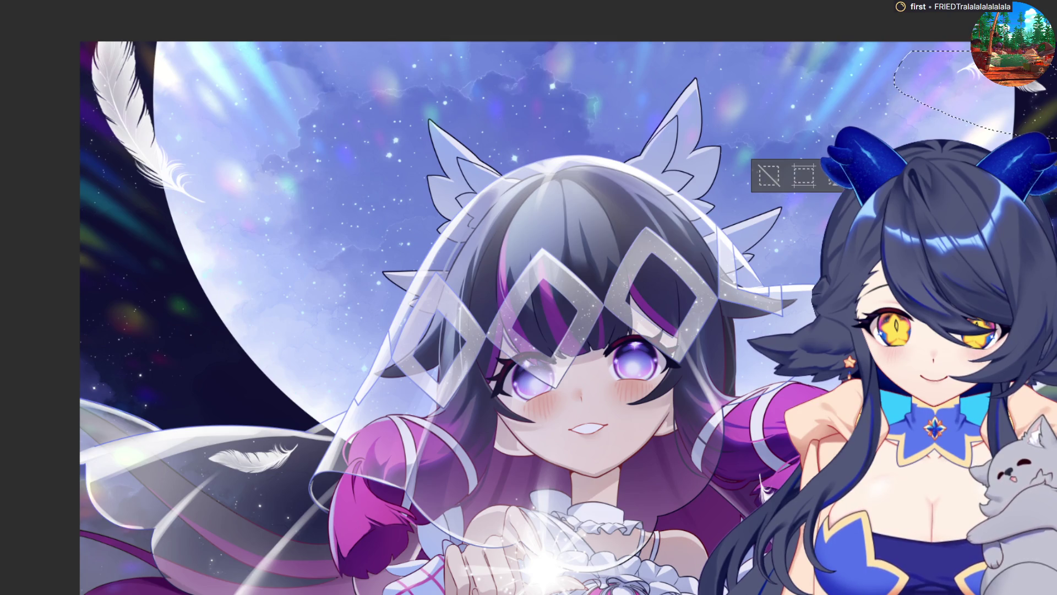
key("ctrl+d")
- Outline the feather near the top right with the polyline lasso
left_click(1048, 84)
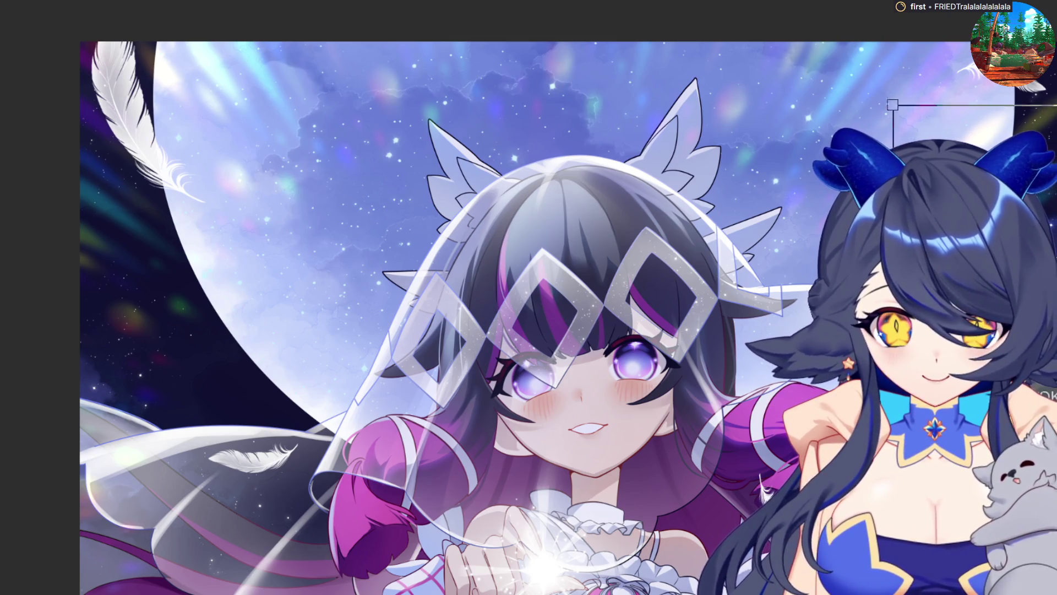
left_click(1041, 88)
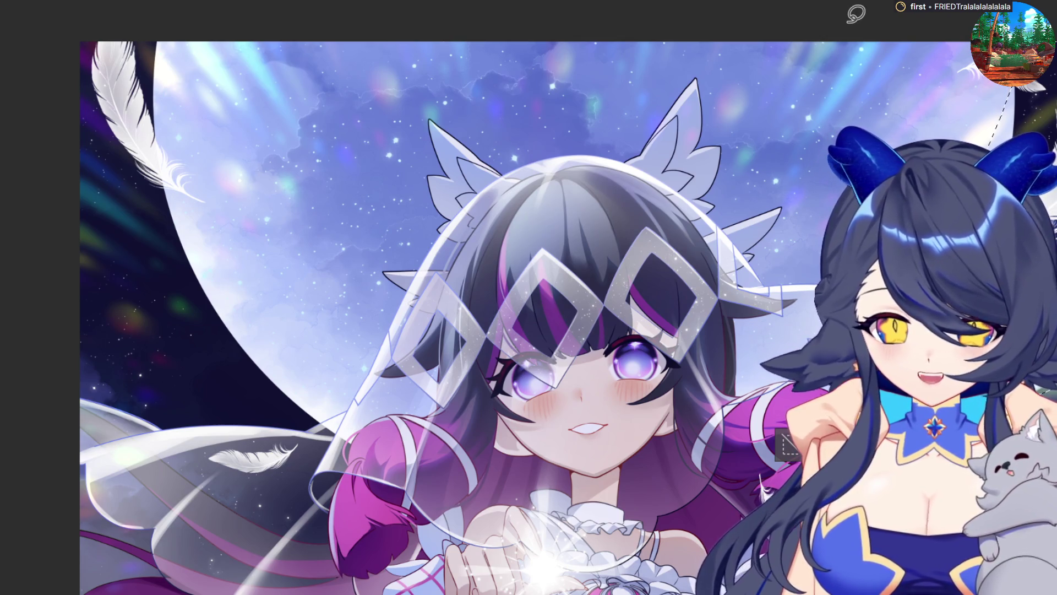
left_click_drag(1010, 91, 914, 96)
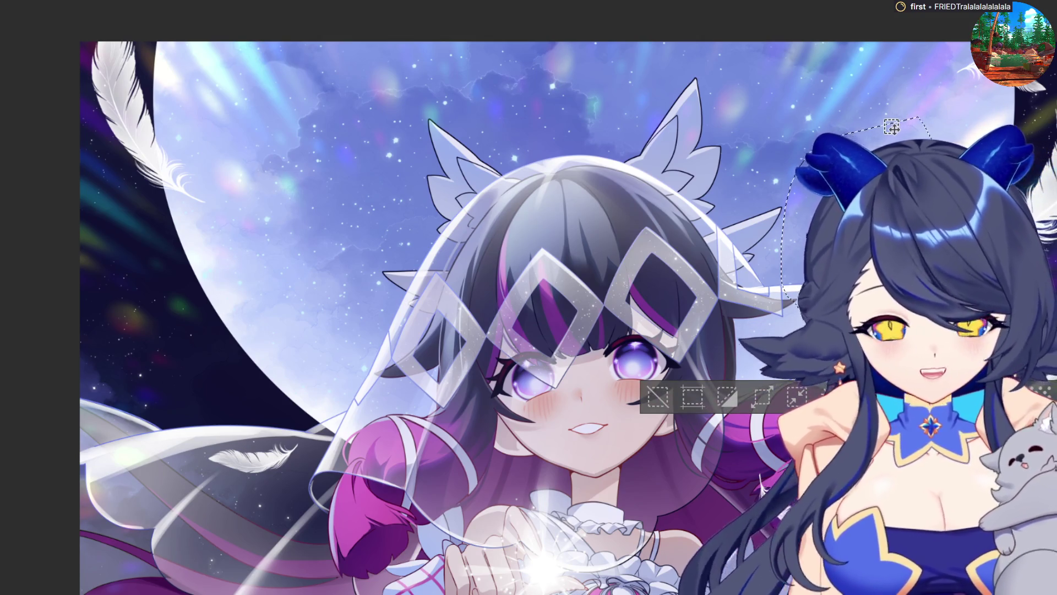
- Free-transform the lassoed top-right feather and drag it into the left dark sky
key("ctrl+t")
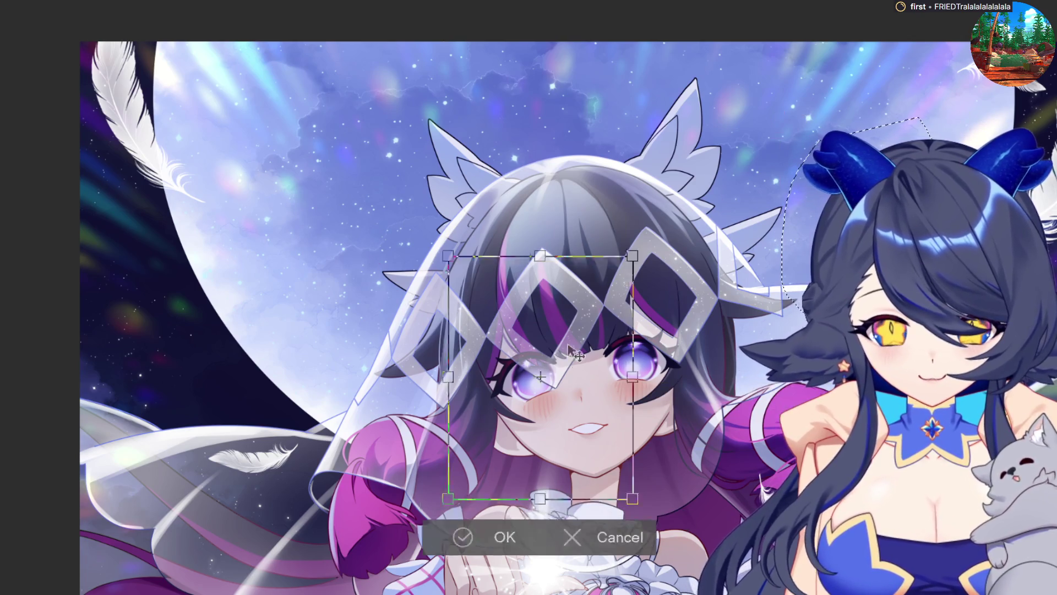
left_click_drag(570, 350, 199, 329)
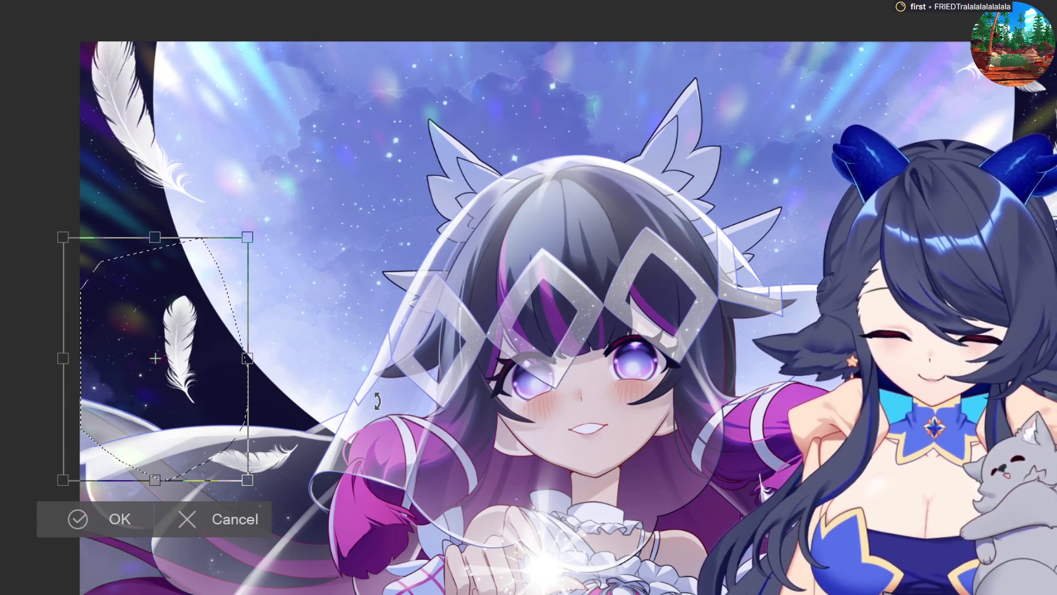
- Confirm the left feather's position and lasso the small feather lying on the veil
left_click(77, 519)
mouse_move(347, 319)
left_mouse_down()
mouse_move(66, 288)
mouse_move(296, 382)
mouse_move(345, 322)
left_mouse_up()
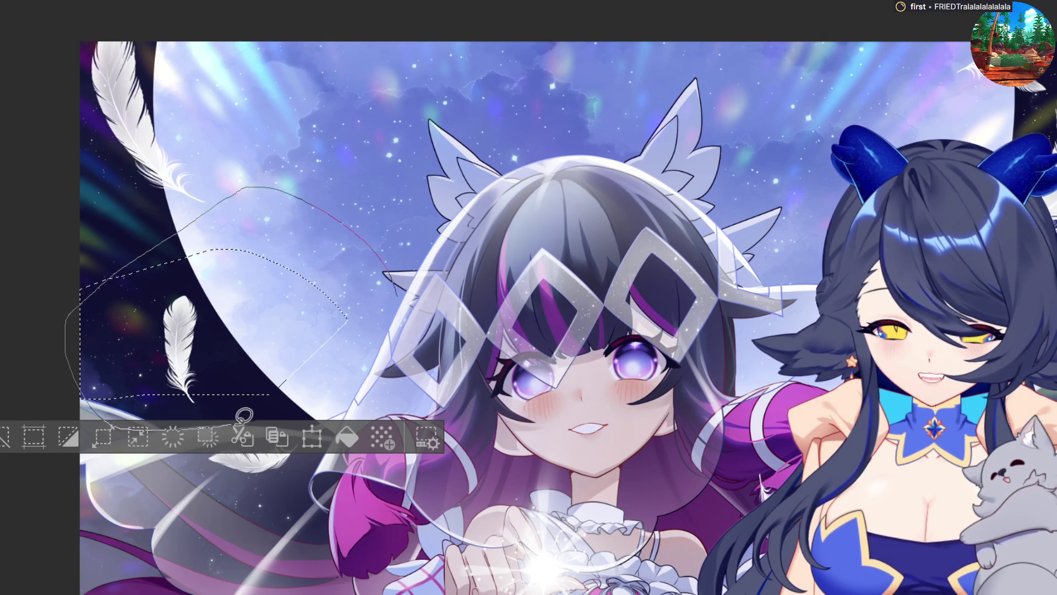
key("ctrl+d")
mouse_move(272, 316)
left_mouse_down()
mouse_move(170, 258)
mouse_move(277, 417)
mouse_move(275, 404)
left_mouse_up()
mouse_move(176, 441)
left_mouse_down()
mouse_move(330, 583)
mouse_move(352, 402)
mouse_move(376, 519)
mouse_move(336, 529)
left_mouse_up()
left_click(323, 566)
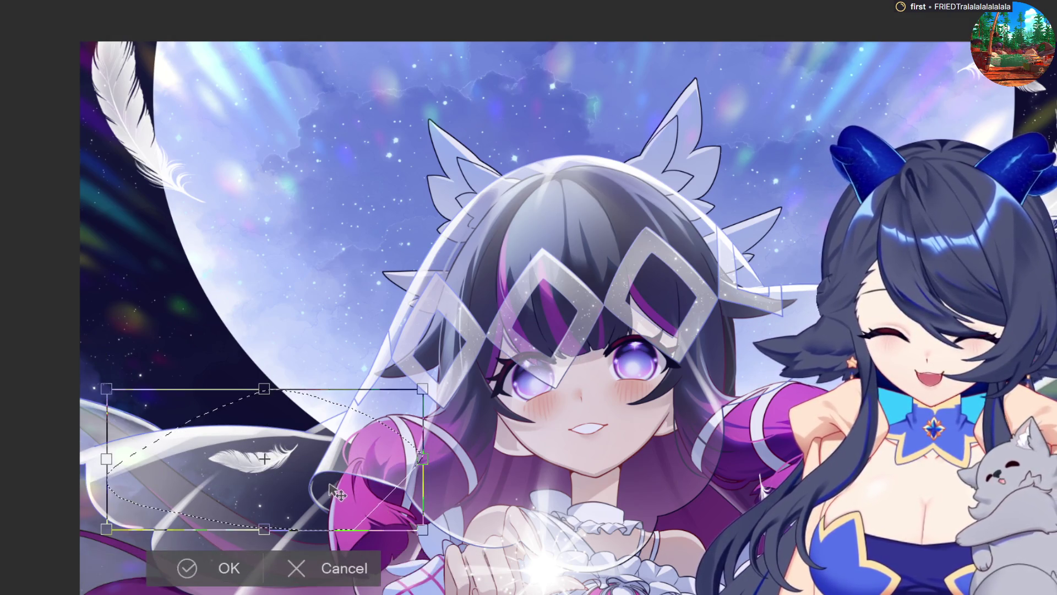
- Move the small feather into the dark sky, rotate it about 40° and shrink it
left_click_drag(98, 388, 135, 345)
key("ctrl+z")
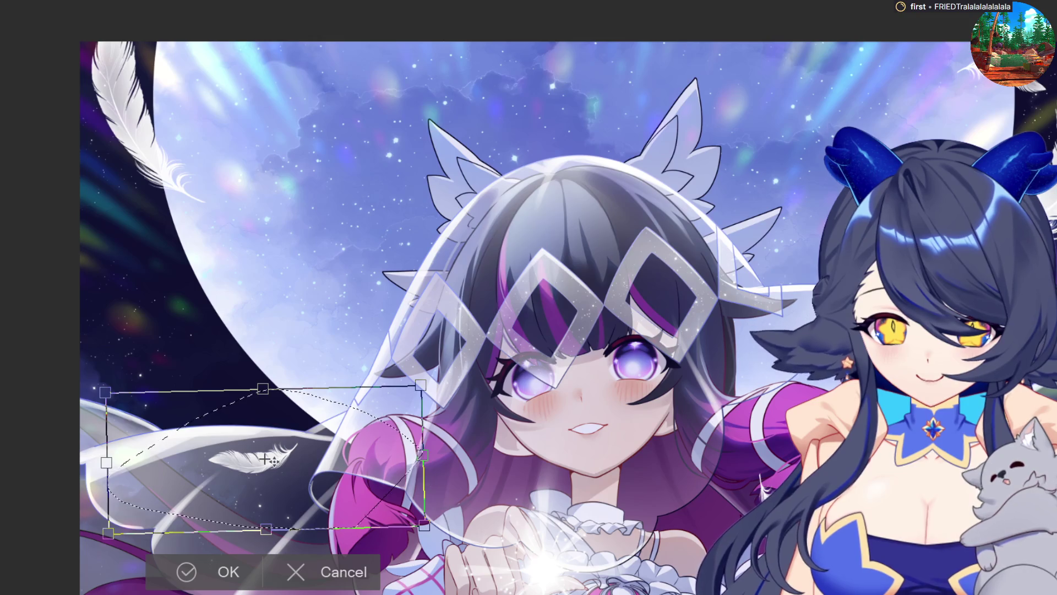
left_click_drag(246, 456, 176, 356)
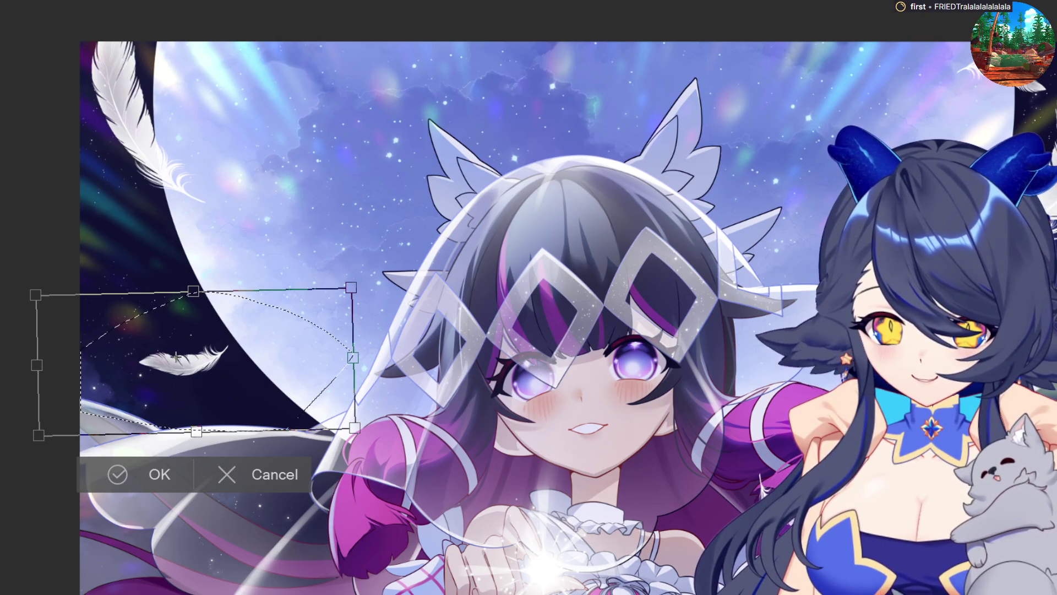
left_click_drag(201, 365, 164, 366)
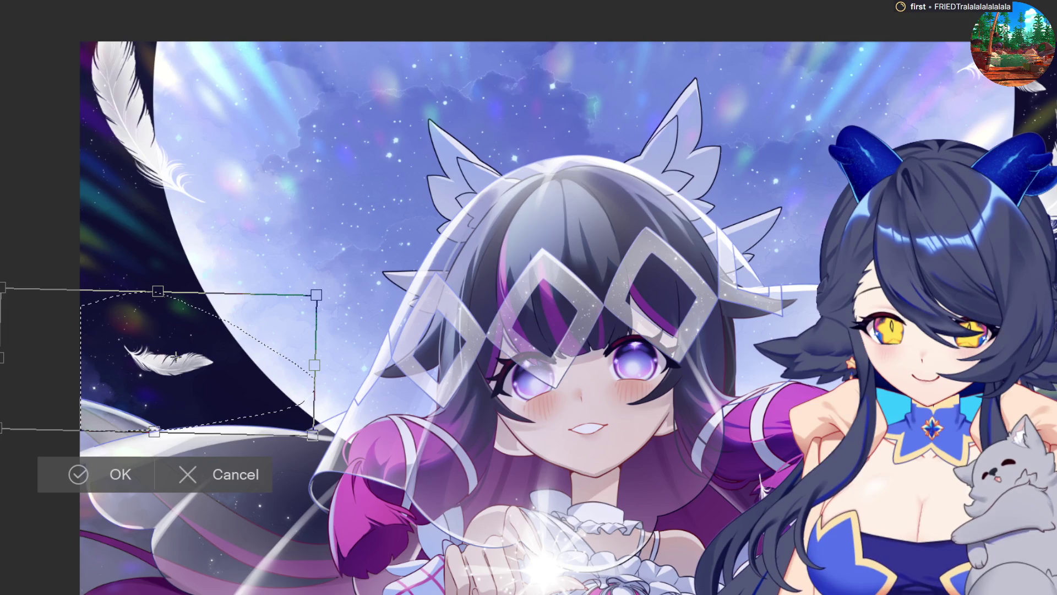
left_click_drag(309, 407, 303, 392)
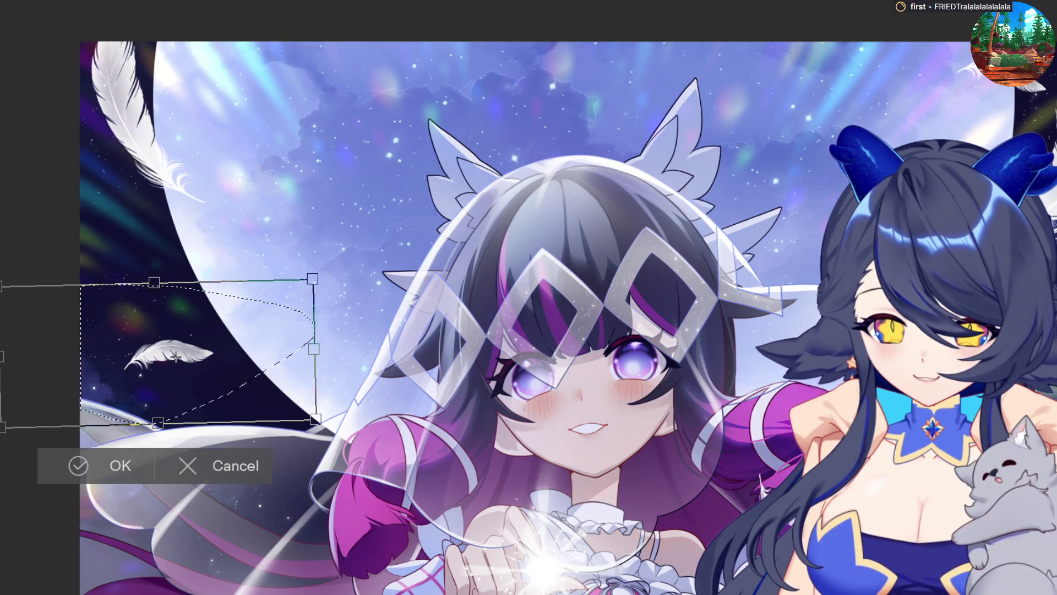
left_click_drag(259, 423, 298, 424)
mouse_move(383, 464)
left_mouse_down()
mouse_move(405, 344)
mouse_move(397, 326)
left_mouse_up()
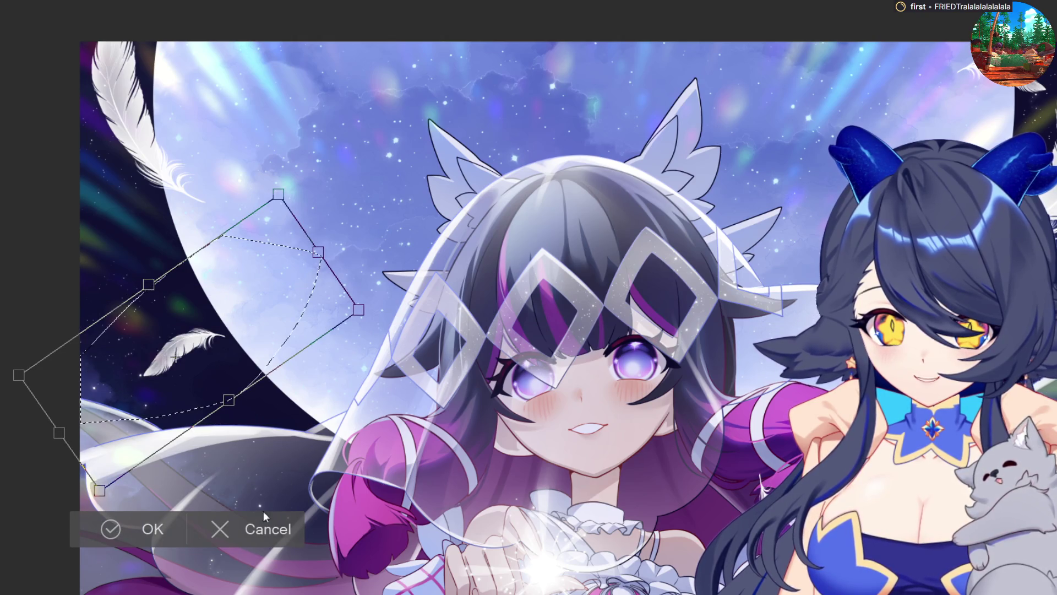
left_click_drag(363, 317, 249, 338)
left_click_drag(138, 355, 208, 382)
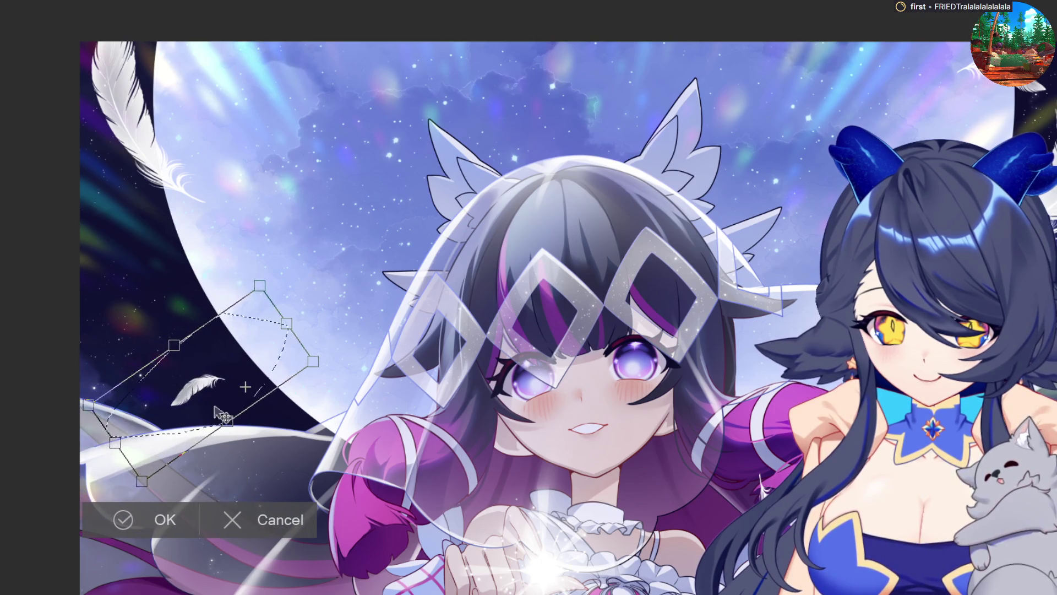
- Confirm the feather's new size and angle and clear the selection
left_click(184, 523)
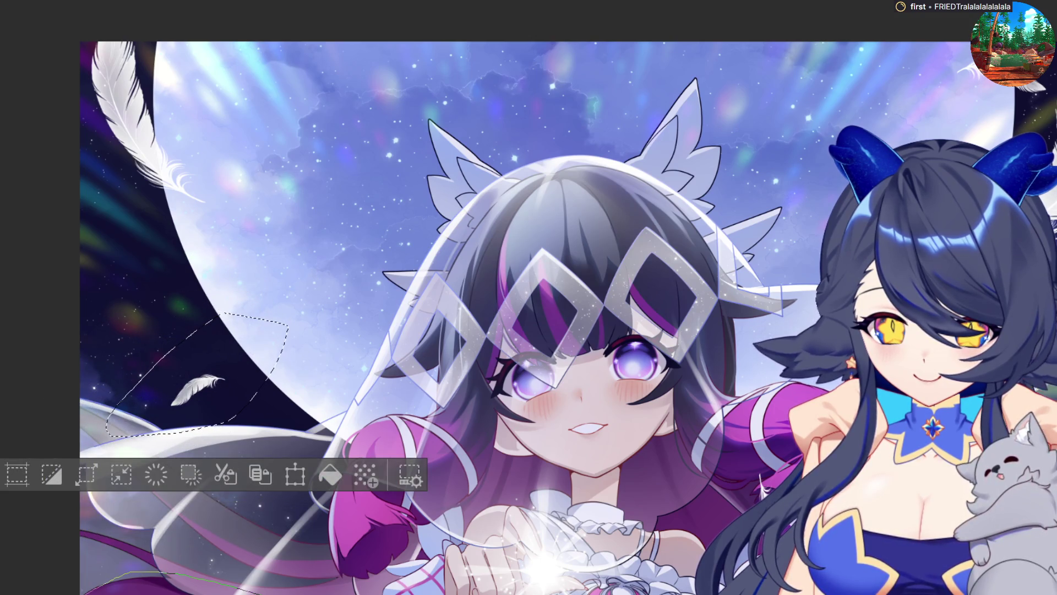
key("ctrl+d")
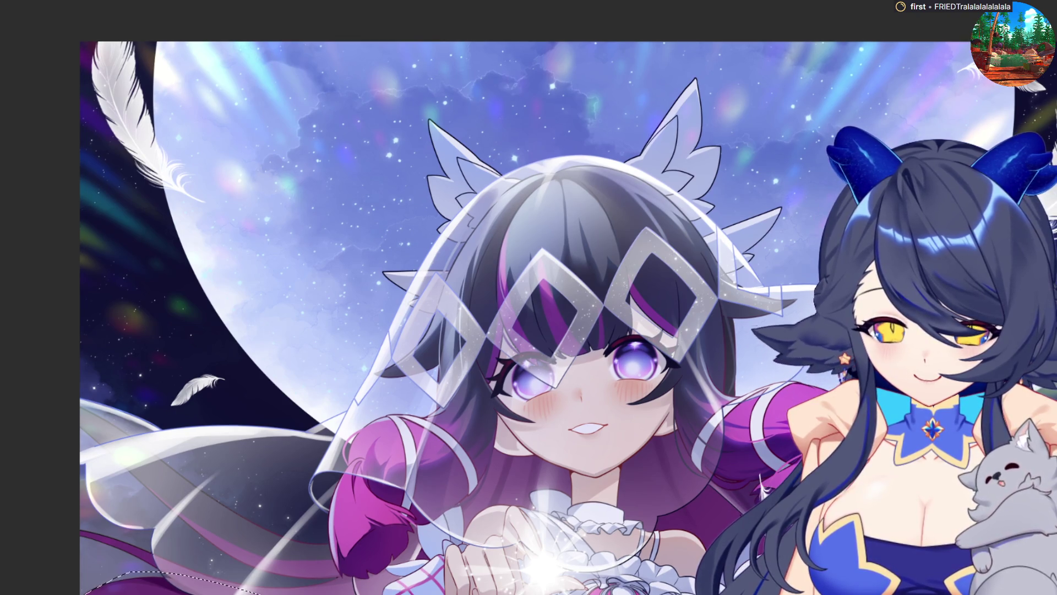
key("ctrl+t")
key("Return")
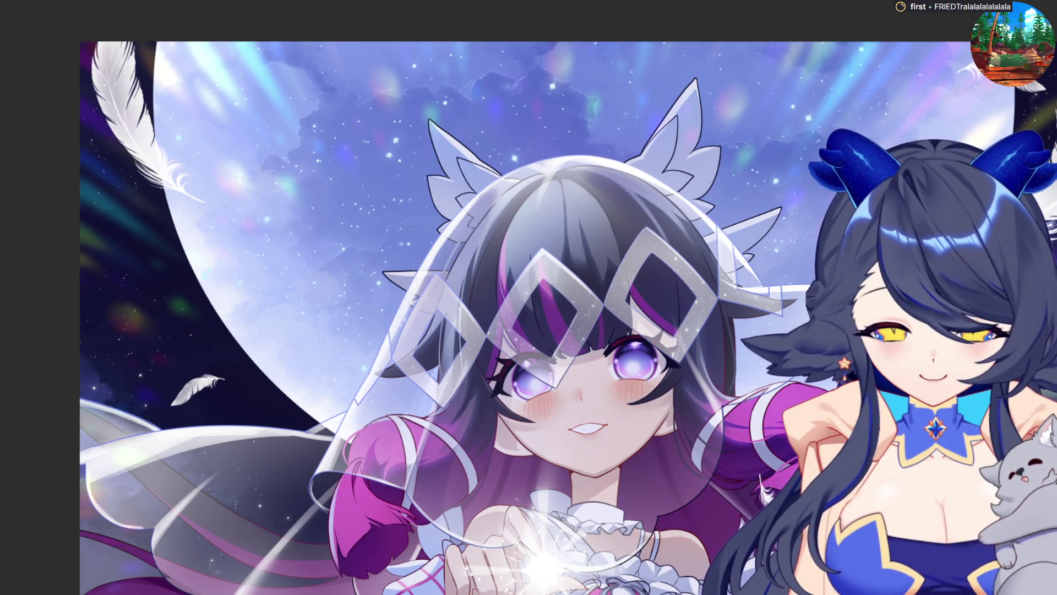
- Draw a trial curved pen path across the lower left, then discard it
mouse_move(128, 534)
left_mouse_down()
mouse_move(347, 532)
mouse_move(315, 532)
left_mouse_up()
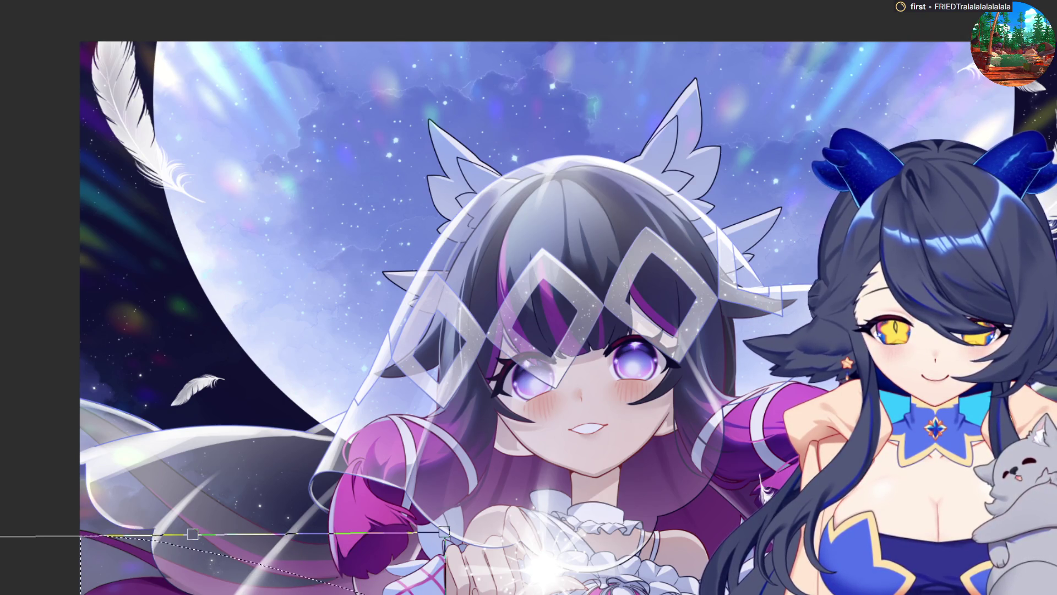
mouse_move(92, 395)
left_mouse_down()
mouse_move(8, 486)
mouse_move(25, 498)
mouse_move(0, 529)
left_mouse_up()
left_click_drag(611, 420, 695, 328)
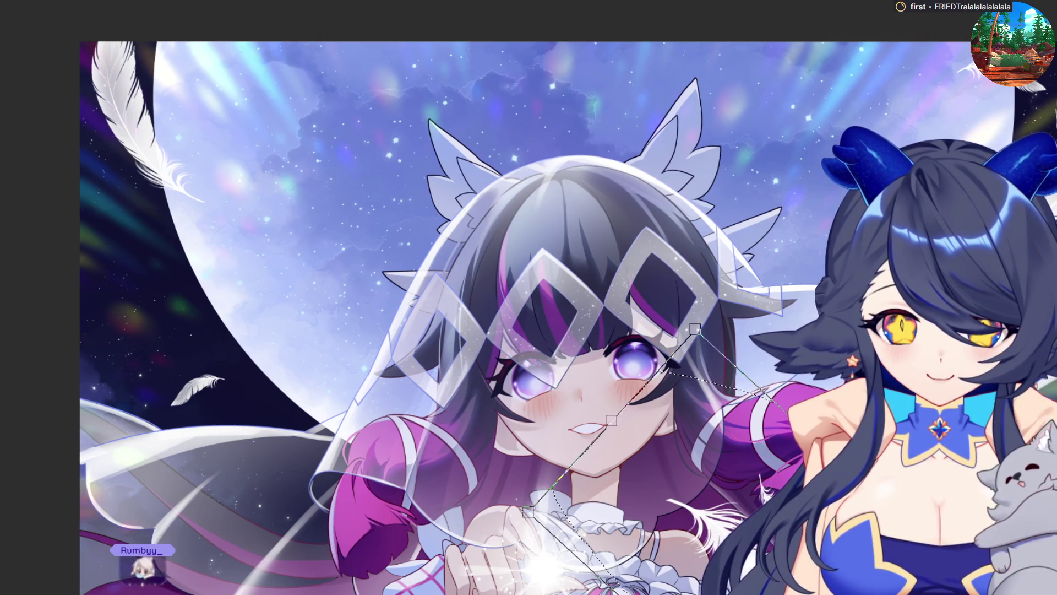
key("Return")
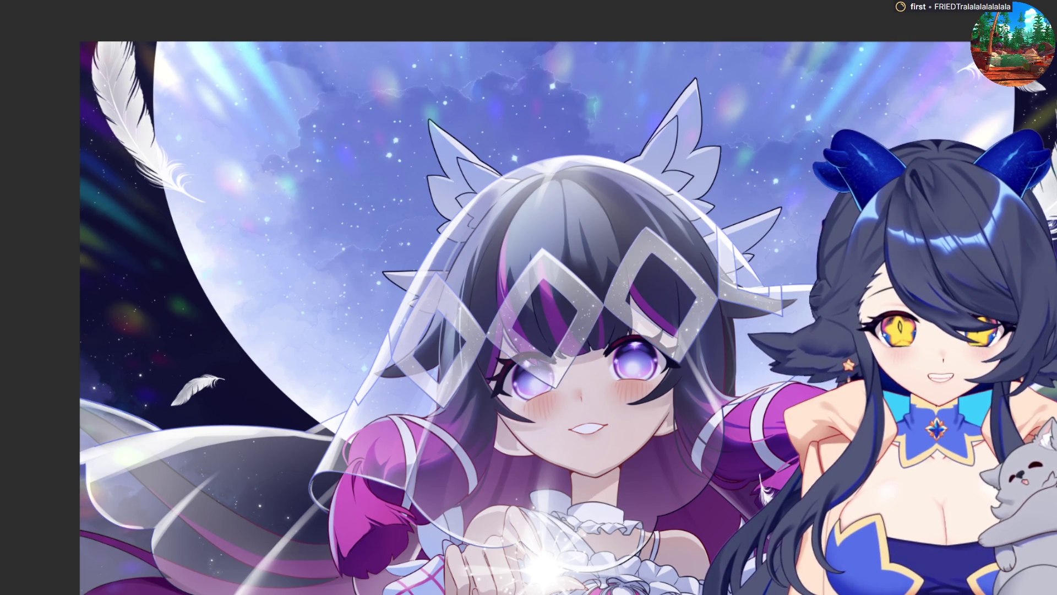
- Move the feather by the right sleeve to the lower-left corner, enlarged and rotated
left_click_drag(259, 592, 99, 584)
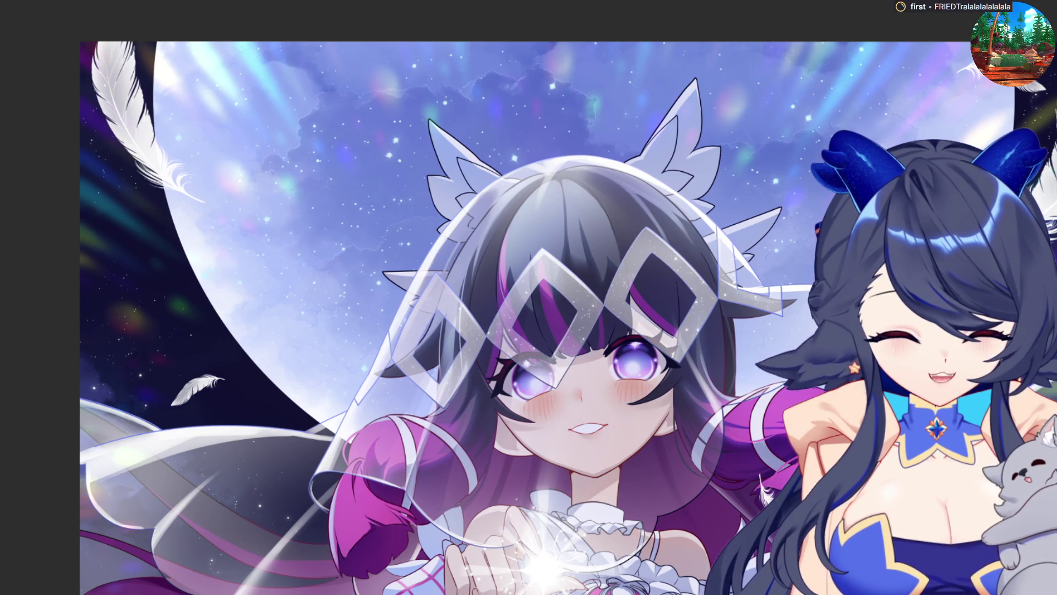
mouse_move(793, 457)
left_mouse_down()
mouse_move(680, 484)
mouse_move(754, 567)
left_mouse_up()
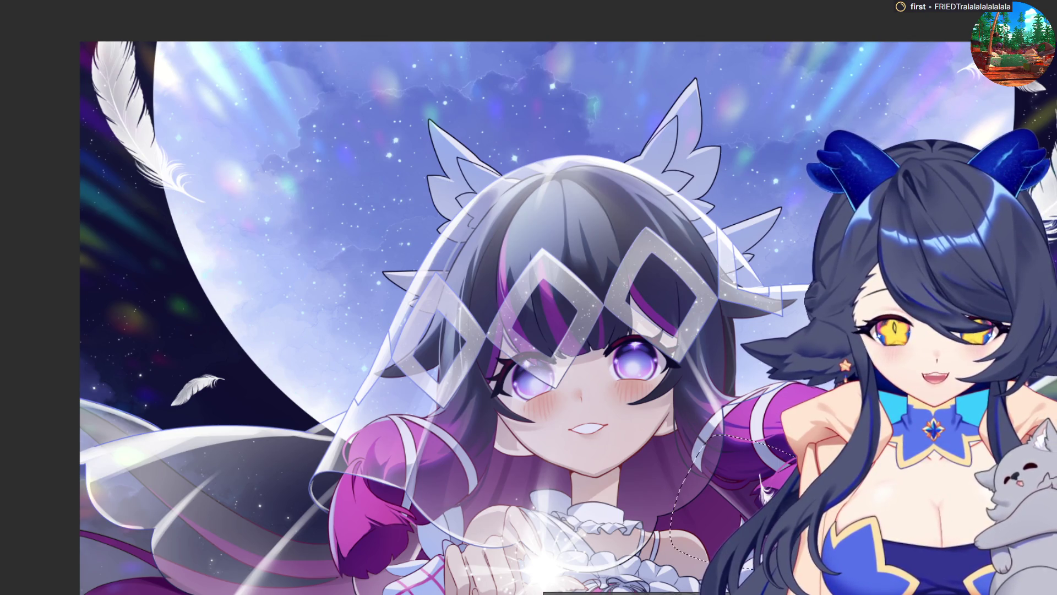
mouse_move(715, 485)
left_mouse_down()
mouse_move(33, 555)
mouse_move(33, 594)
left_mouse_up()
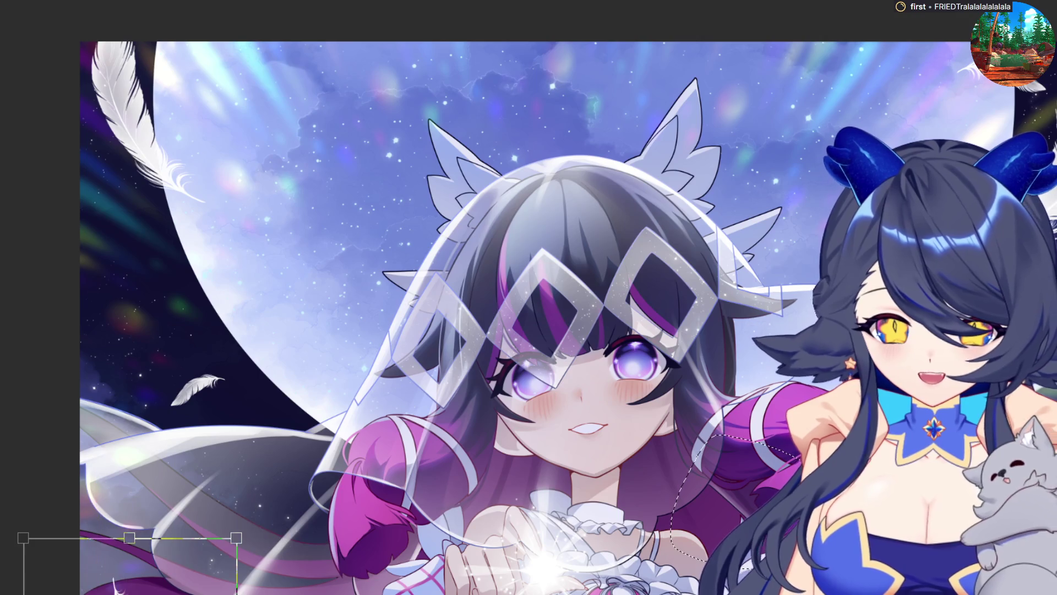
mouse_move(235, 537)
left_mouse_down()
mouse_move(349, 413)
mouse_move(493, 509)
left_mouse_up()
left_click_drag(330, 496, 301, 575)
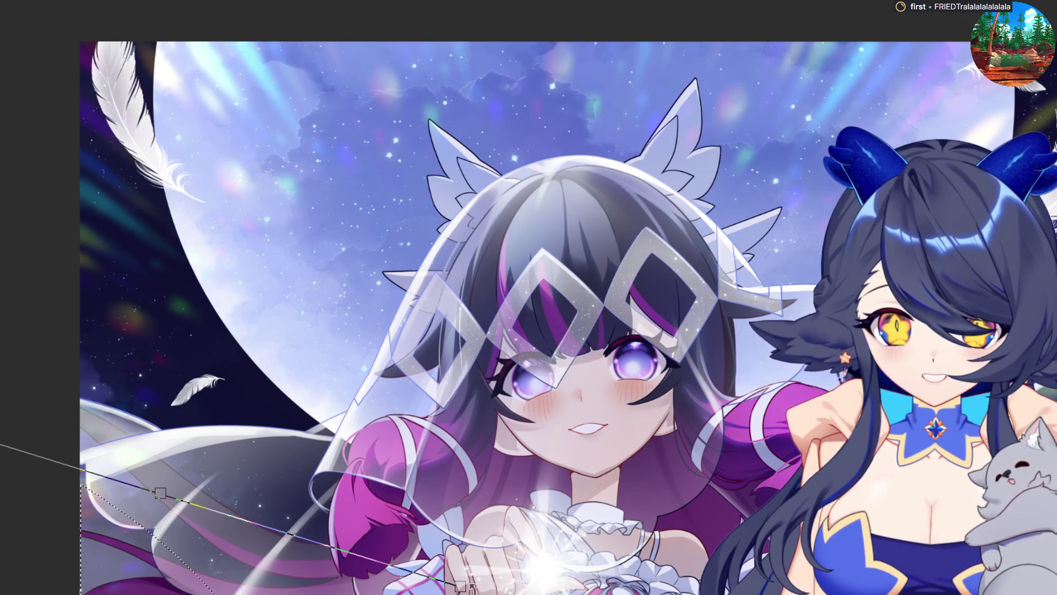
left_click_drag(461, 582, 506, 573)
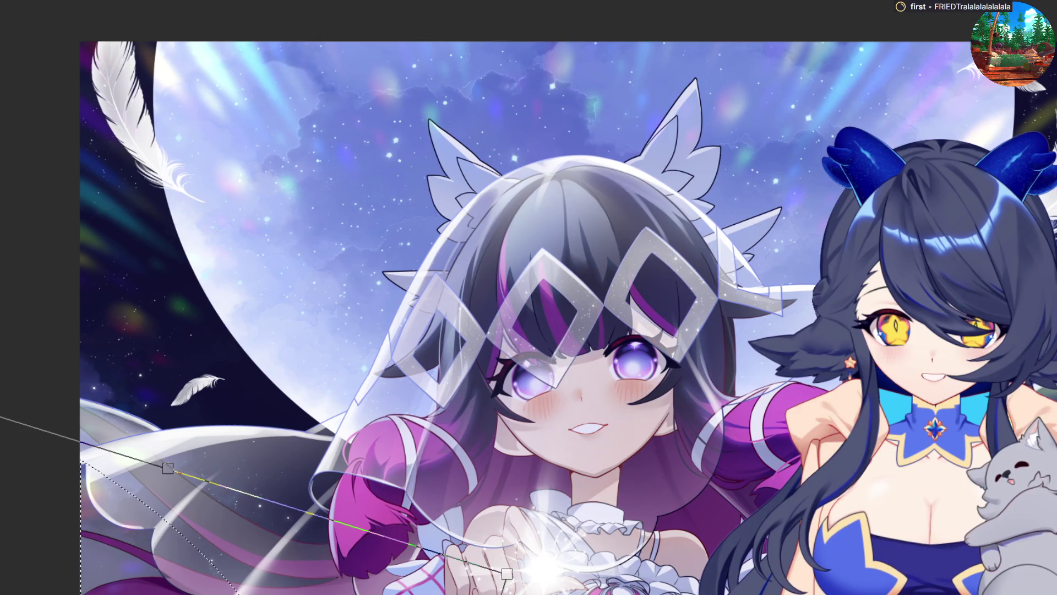
key("Return")
key("ctrl+d")
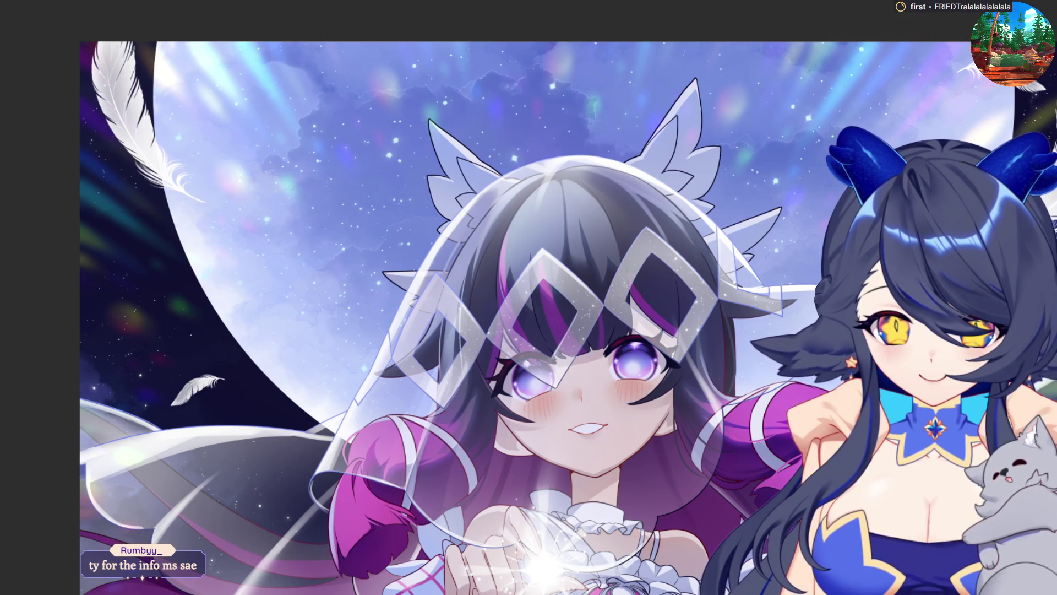
key("ctrl+t")
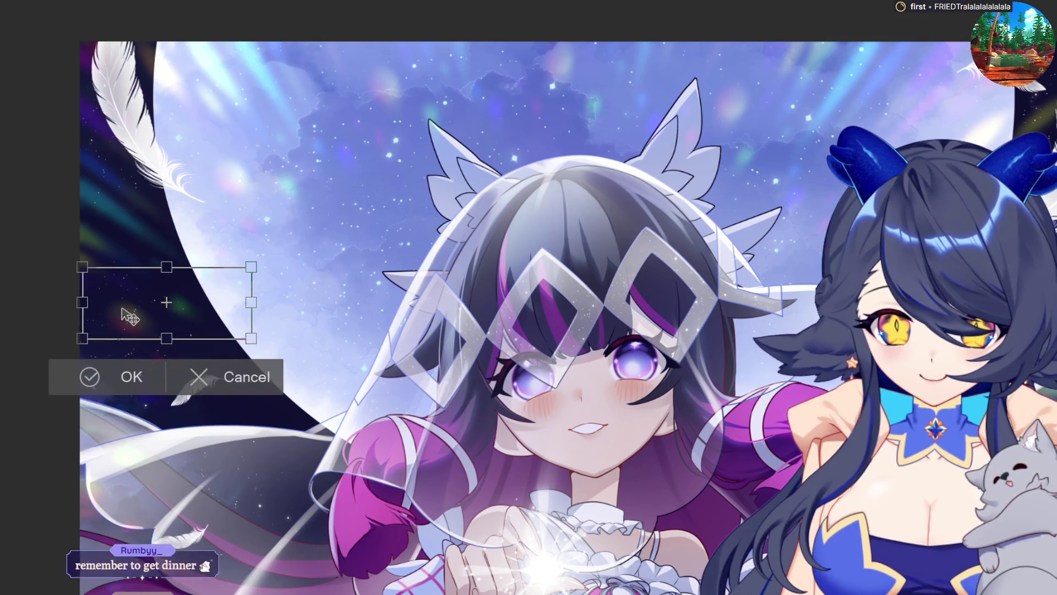
- Re-lasso the small feather in the dark sky and rotate it to a new angle
mouse_move(127, 315)
left_mouse_down()
mouse_move(89, 231)
mouse_move(105, 231)
left_mouse_up()
left_click(283, 375)
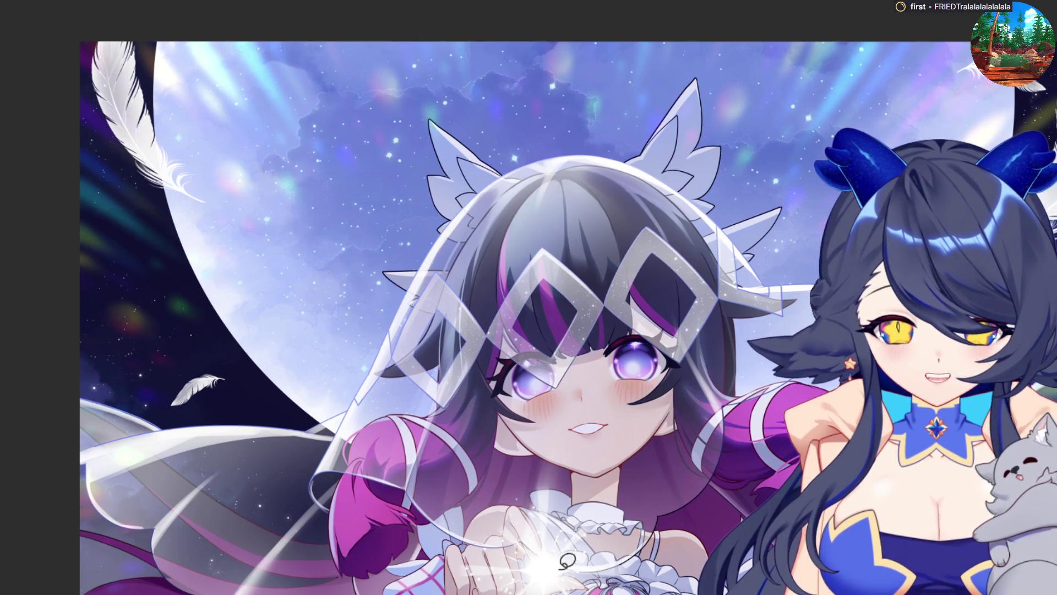
mouse_move(228, 344)
left_mouse_down()
mouse_move(156, 300)
mouse_move(264, 421)
mouse_move(278, 457)
left_mouse_up()
key("ctrl+t")
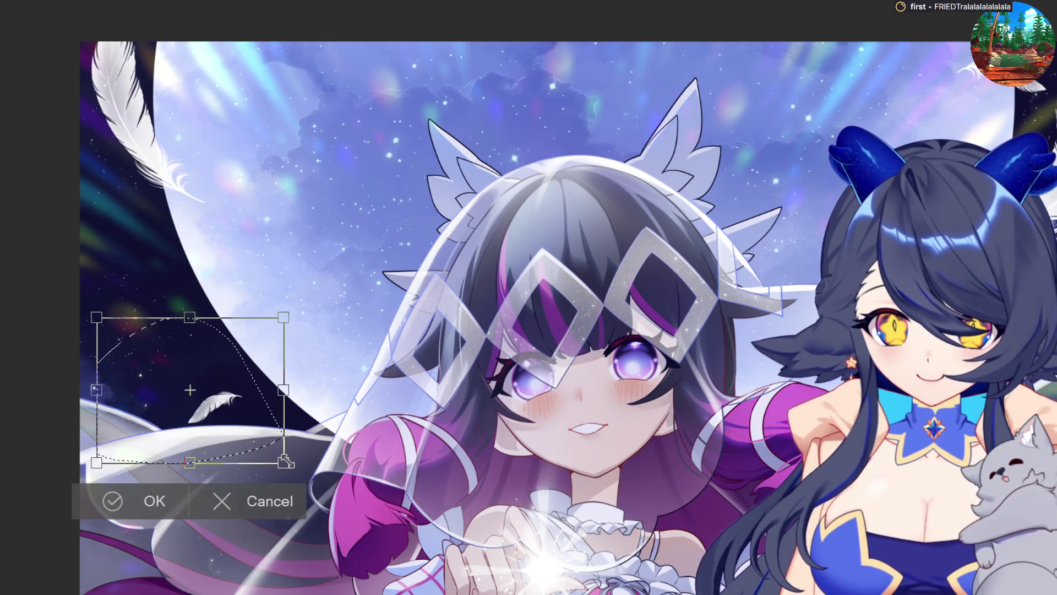
left_click_drag(360, 463, 337, 503)
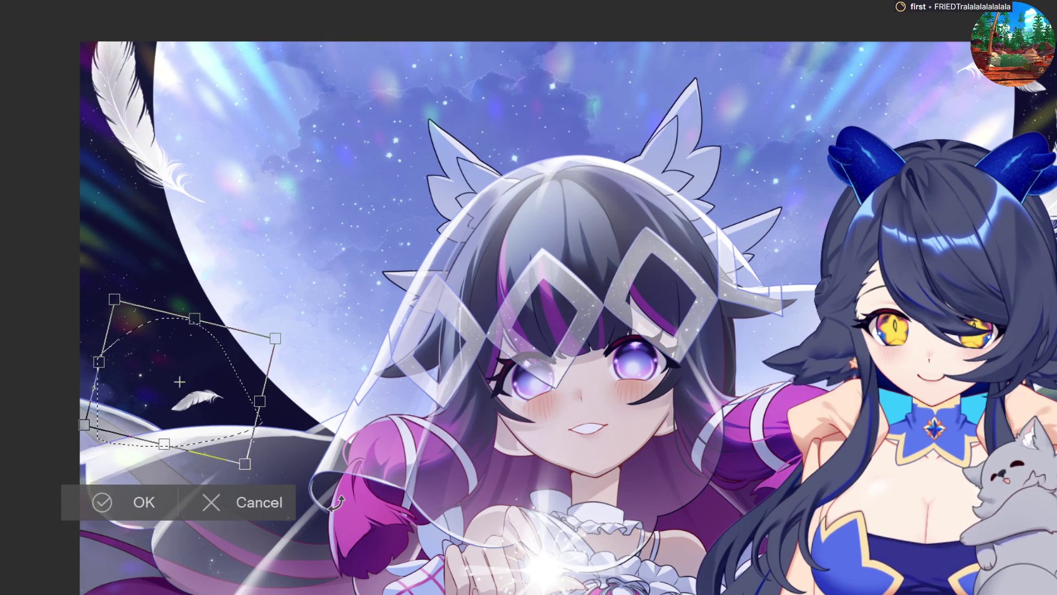
left_click(94, 500)
- Enlarge the brush and paint over the small feather left of the moon to darken it
key("ctrl+d")
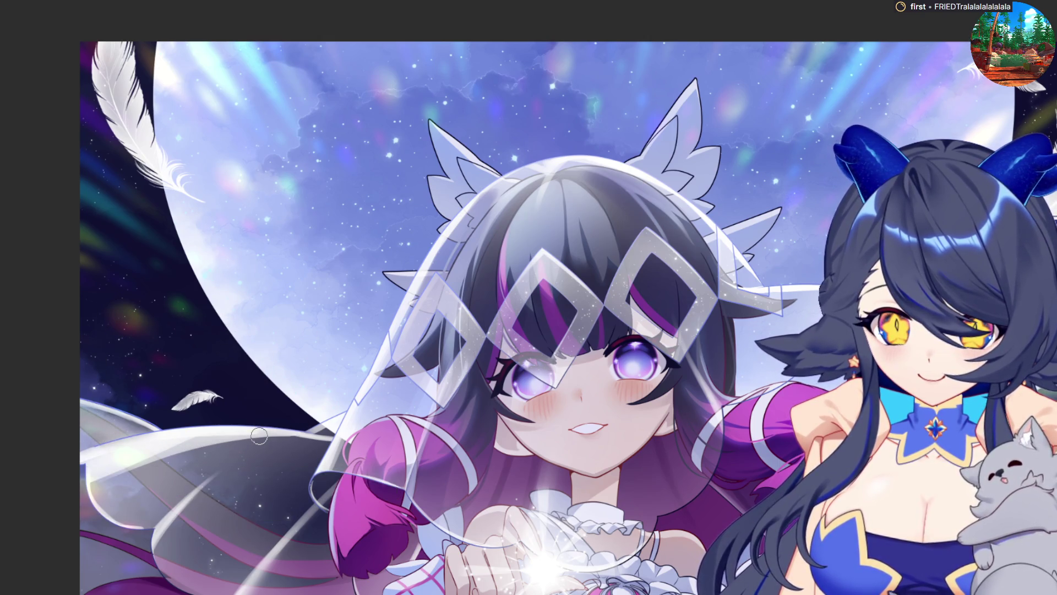
key("bracketright")
key("bracketright")
key("bracketright")
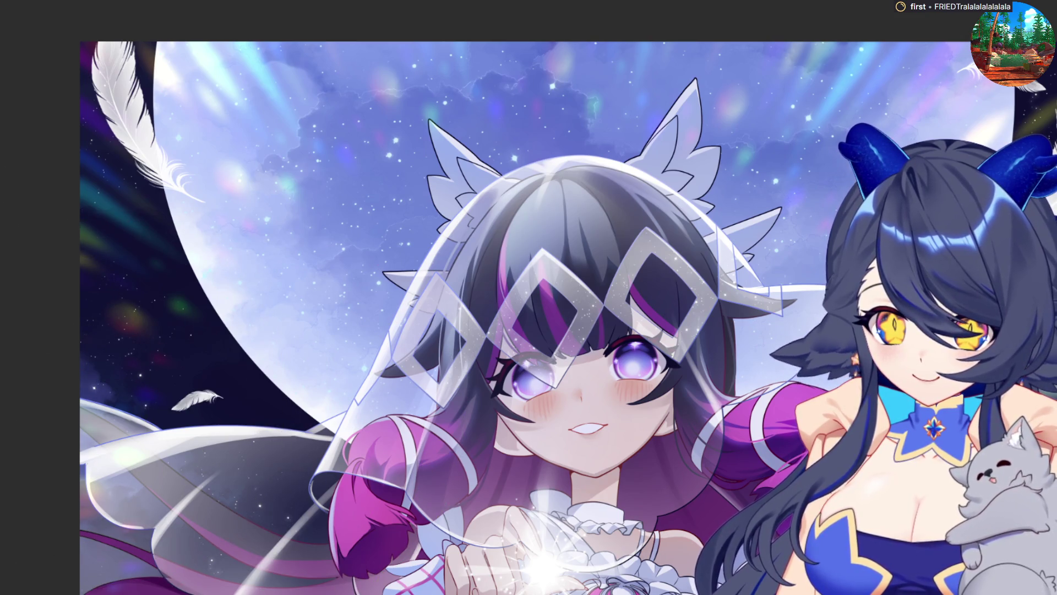
mouse_move(47, 425)
left_mouse_down()
mouse_move(142, 401)
mouse_move(236, 401)
left_mouse_up()
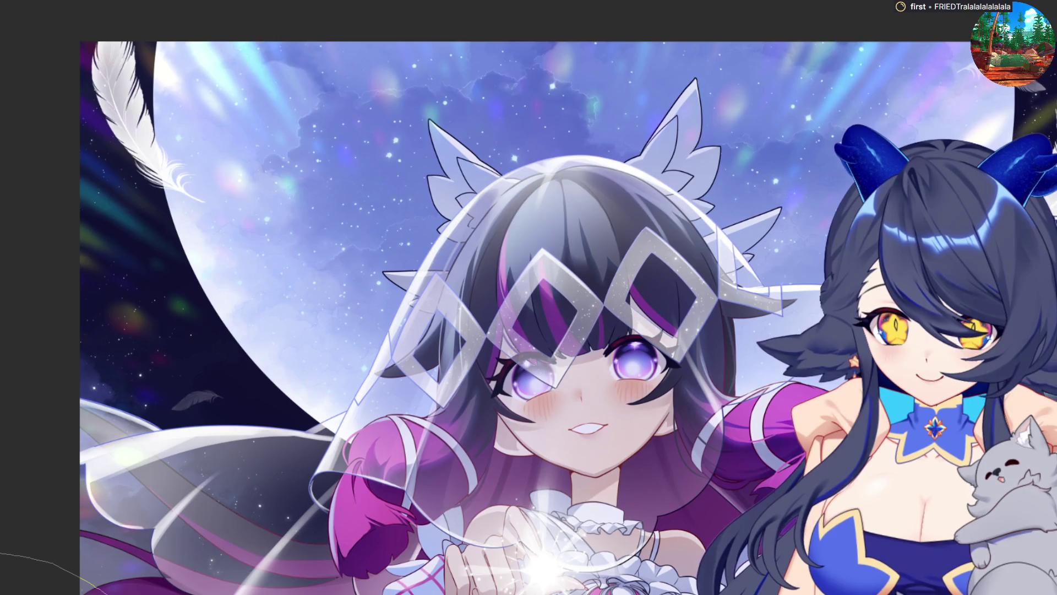
- Lasso the lower-left feather, scale it up, move it up and right, then deselect
scroll(55, 550, "down", 5)
left_click_drag(55, 209, 478, 545)
left_click(285, 445)
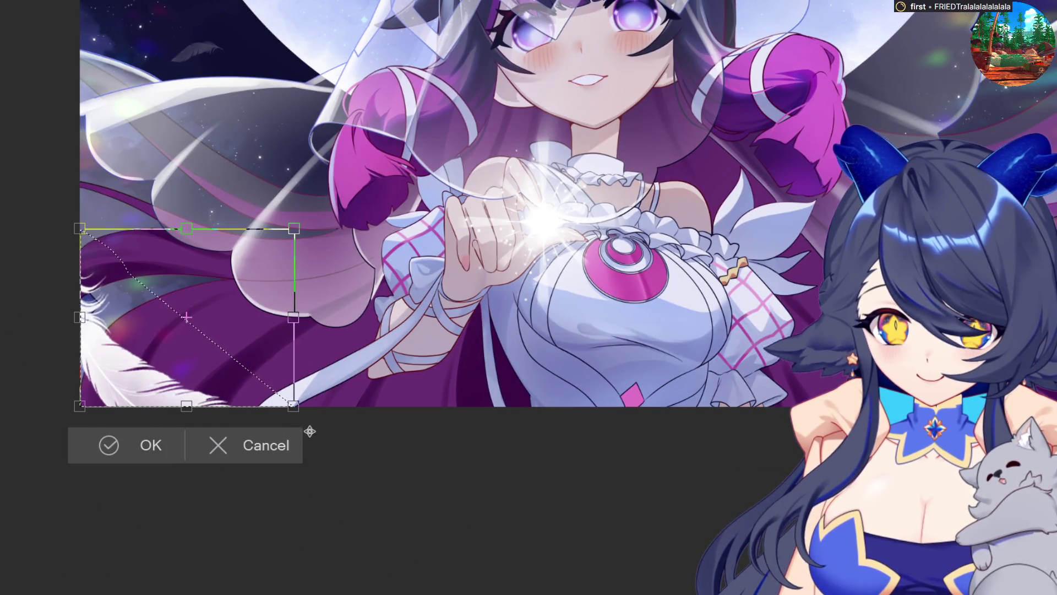
left_click_drag(297, 410, 407, 466)
left_click_drag(199, 362, 300, 311)
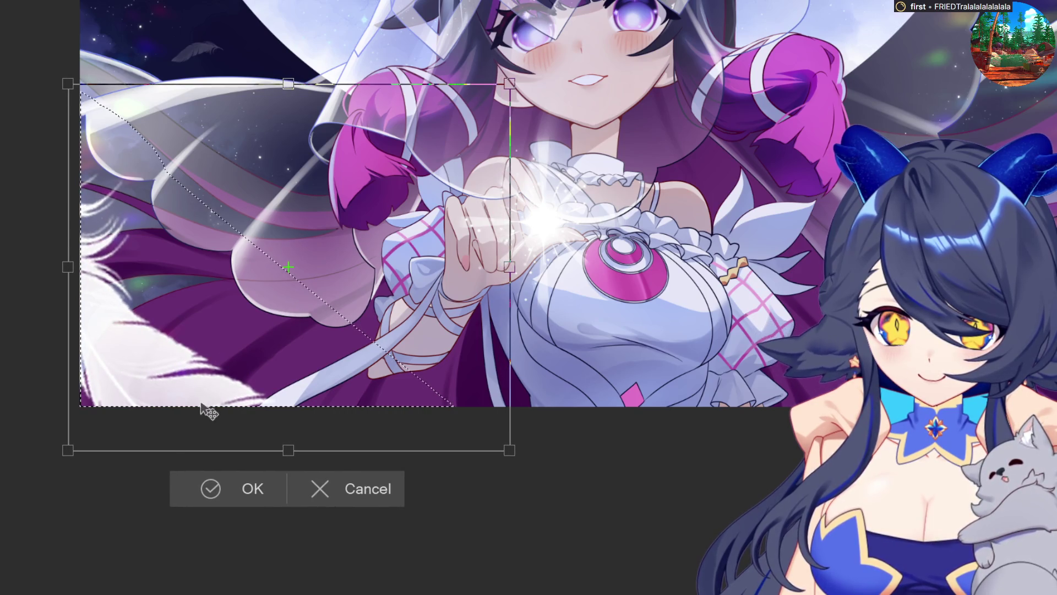
left_click(210, 488)
key("ctrl+d")
scroll(486, 472, "down", 5)
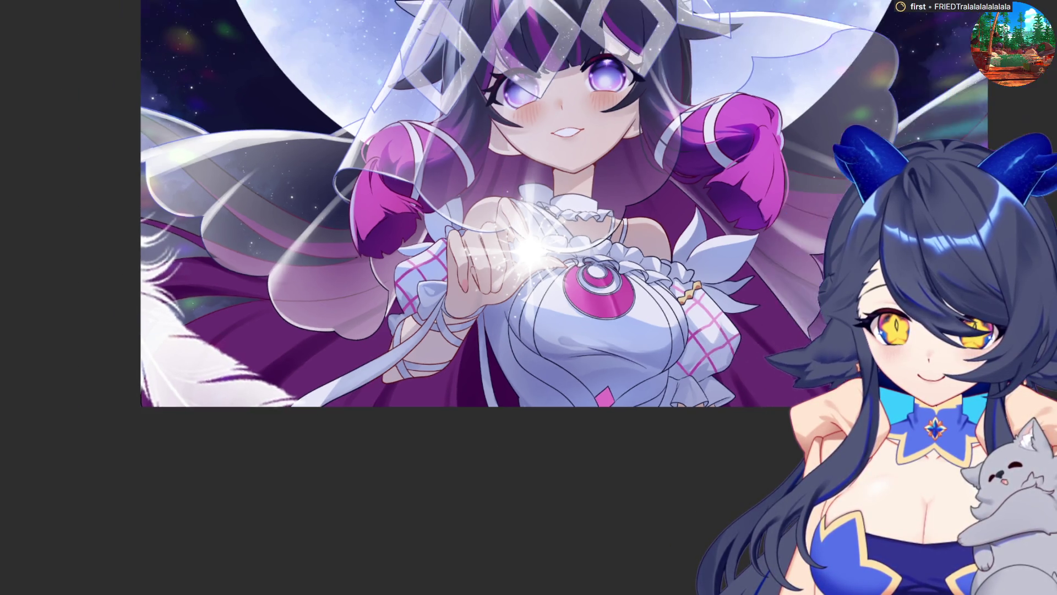
scroll(510, 135, "up", 1)
scroll(510, 135, "up", 1)
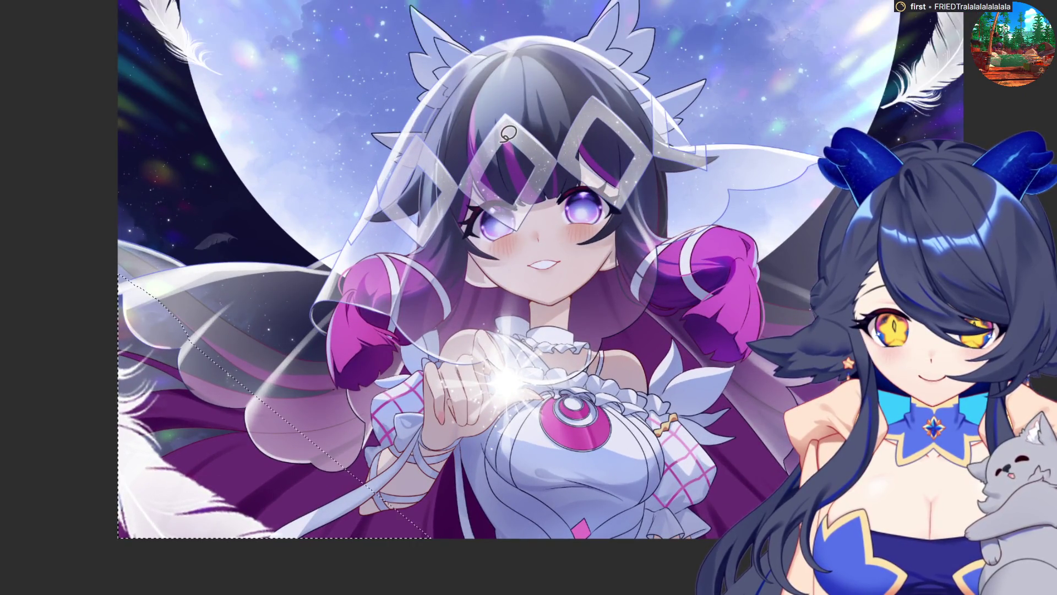
scroll(501, 149, "up", 2)
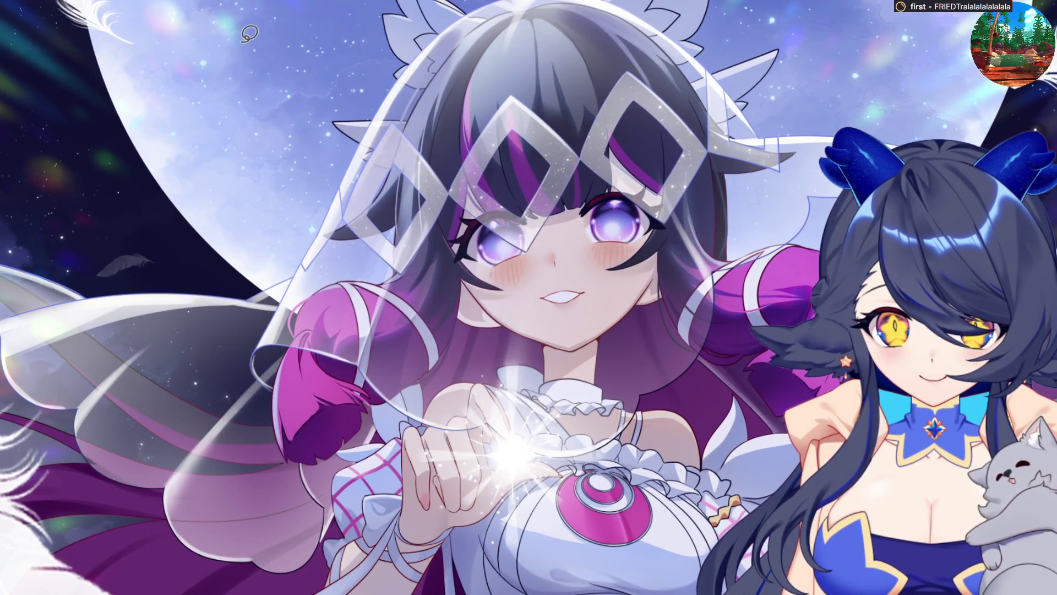
- Discard a first lasso and redraw it from the moon's upper right to the lower-left edge
key("ctrl+d")
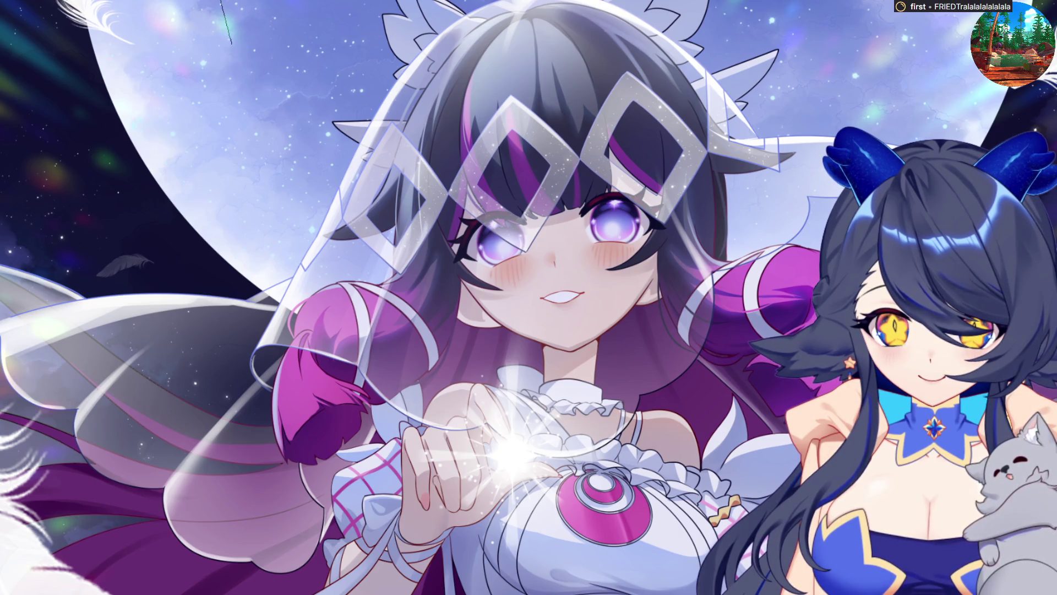
mouse_move(269, 593)
left_mouse_down()
mouse_move(33, 177)
mouse_move(606, 239)
mouse_move(816, 282)
mouse_move(947, 130)
left_mouse_up()
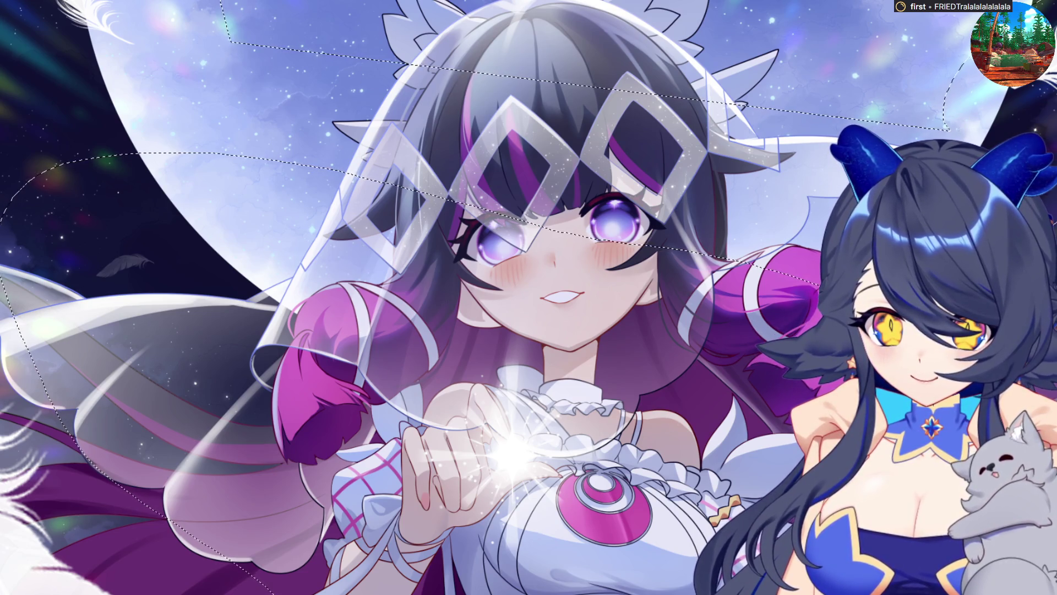
key("ctrl+d")
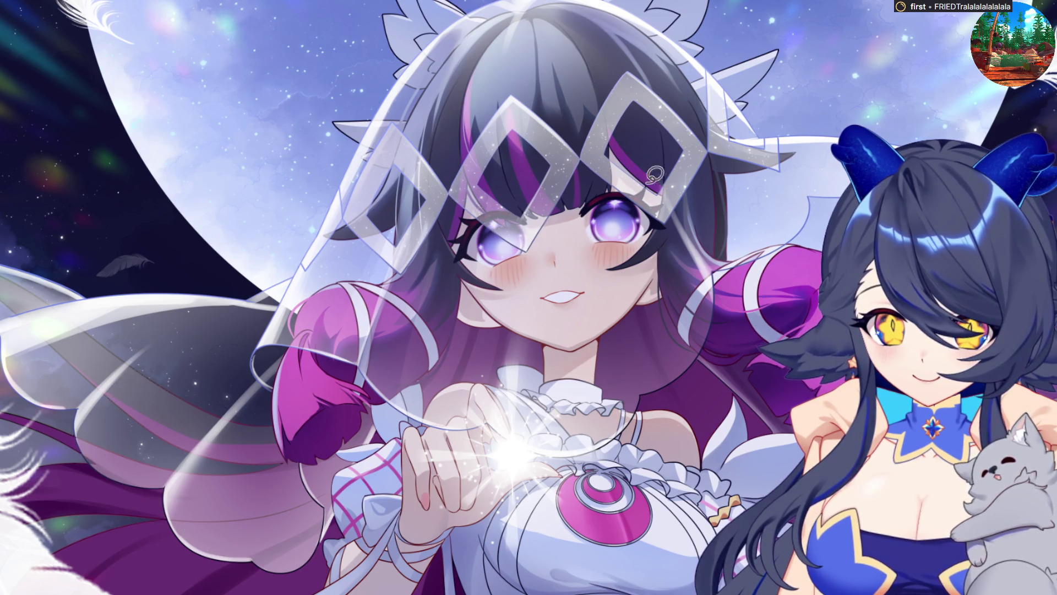
mouse_move(969, 46)
left_mouse_down()
mouse_move(193, 584)
mouse_move(66, 352)
mouse_move(3, 308)
left_mouse_up()
scroll(618, 35, "down", 5)
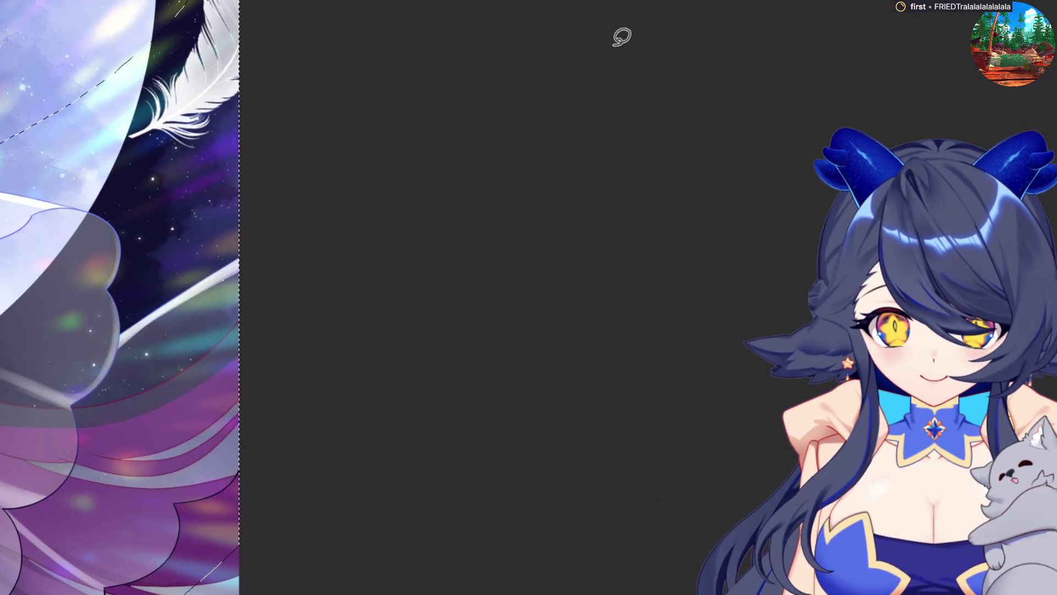
scroll(552, 474, "up", 5)
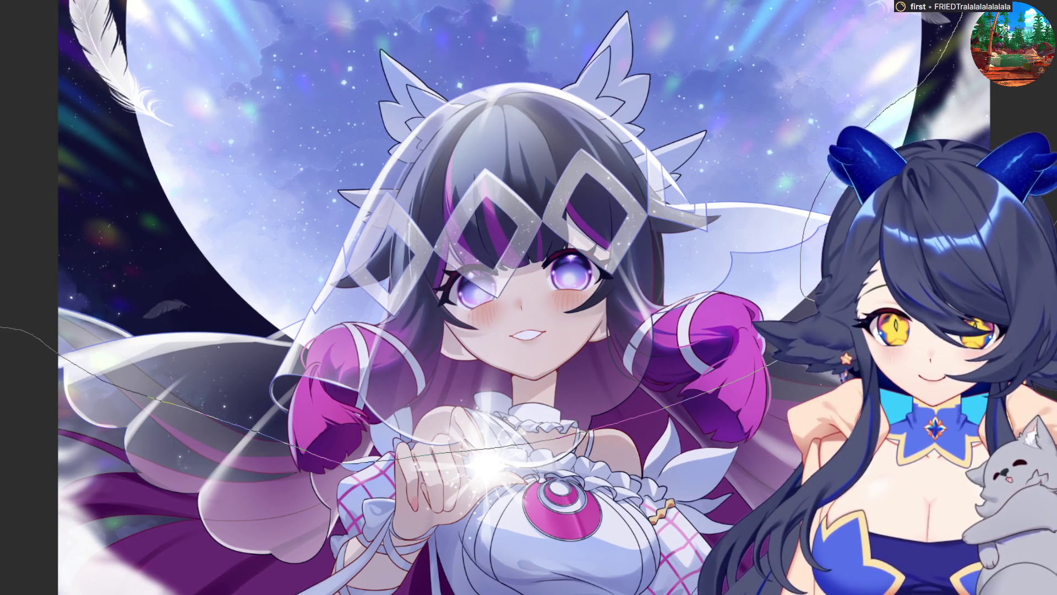
left_click_drag(1, 328, 1, 329)
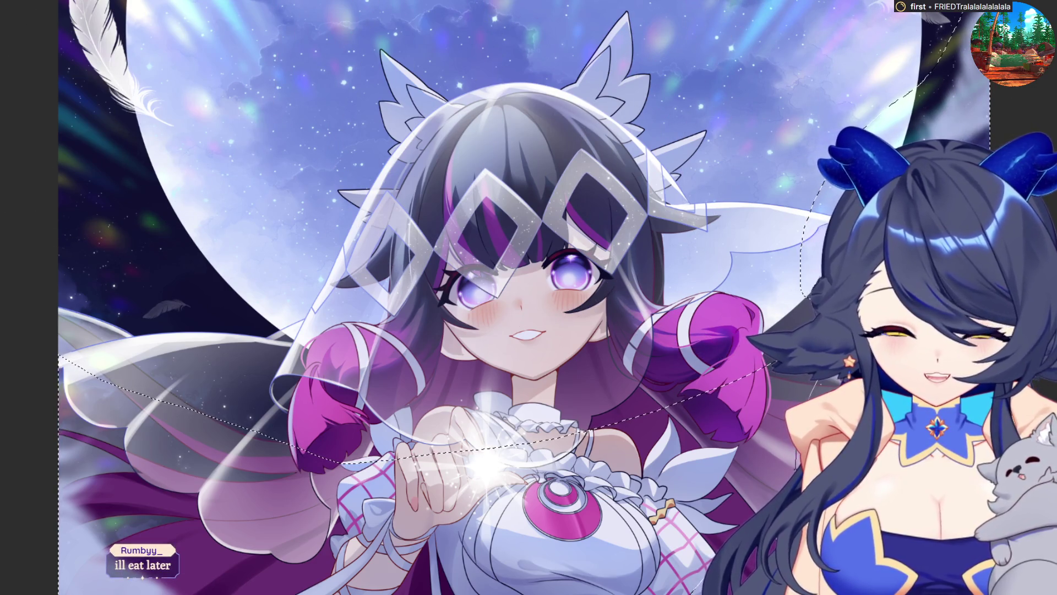
key("ctrl+d")
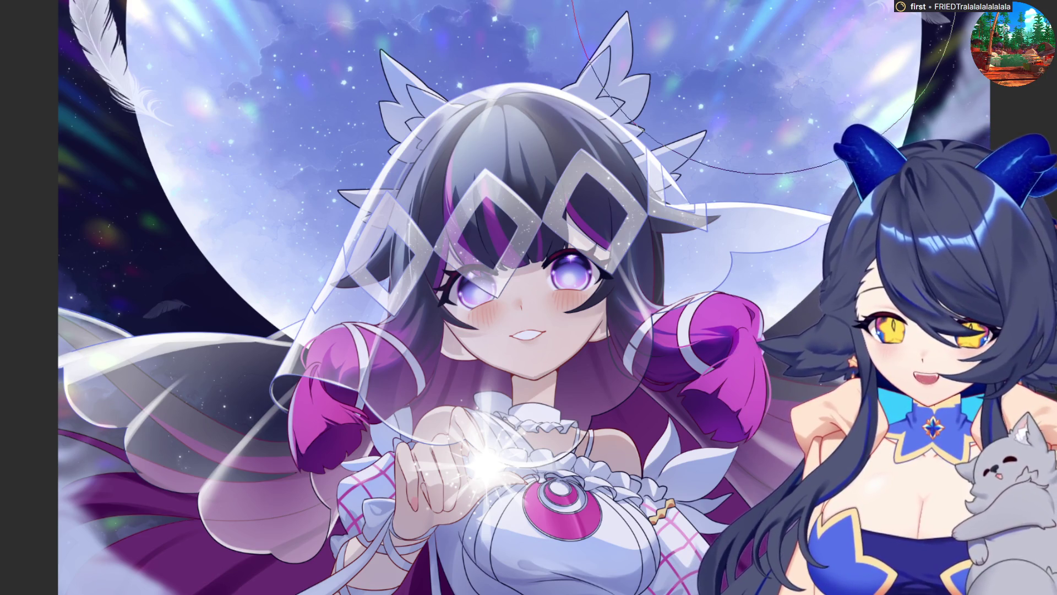
- Zoom in close on the veiled bride's face and glowing hands
scroll(603, 261, "down", 5)
scroll(602, 262, "up", 7)
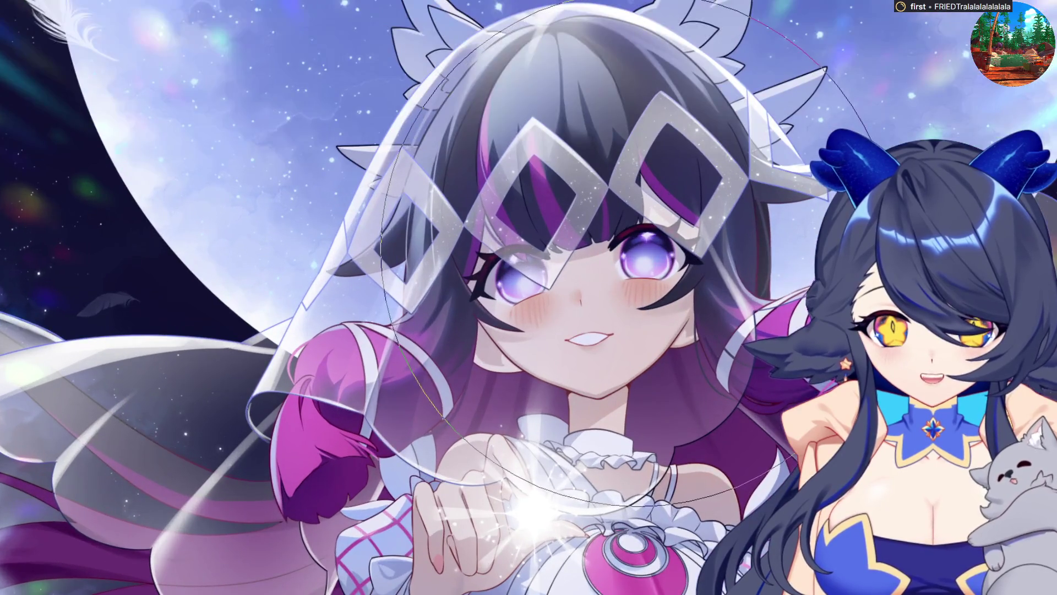
scroll(585, 346, "up", 1)
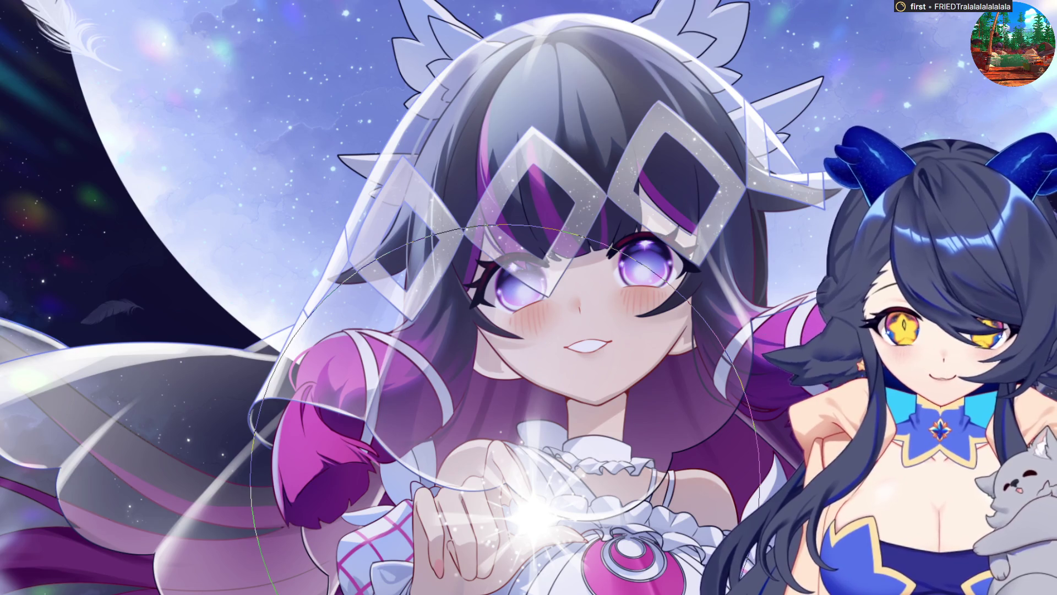
scroll(504, 473, "down", 1)
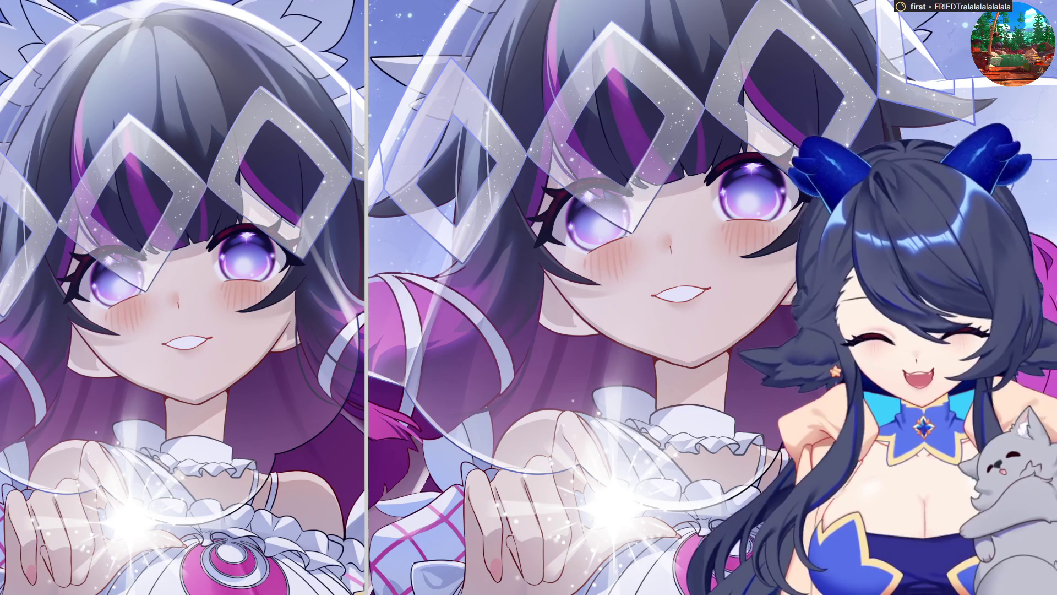
- Narrow the left close-up view, enlarge the brush, and zoom the right view out to the full composition
left_click_drag(366, 244, 360, 244)
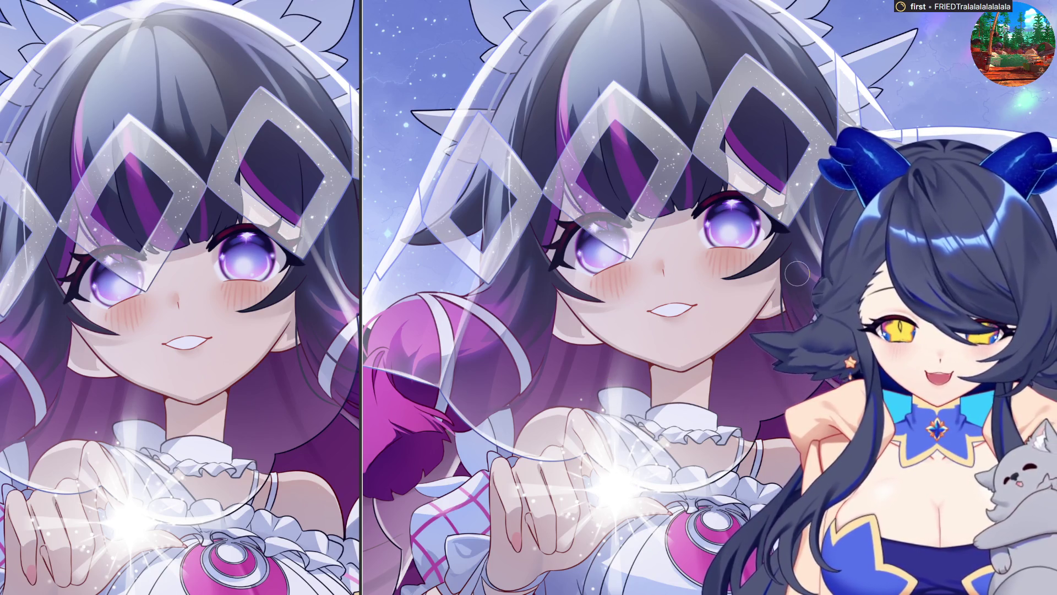
key("bracketright")
key("bracketright")
key("bracketright")
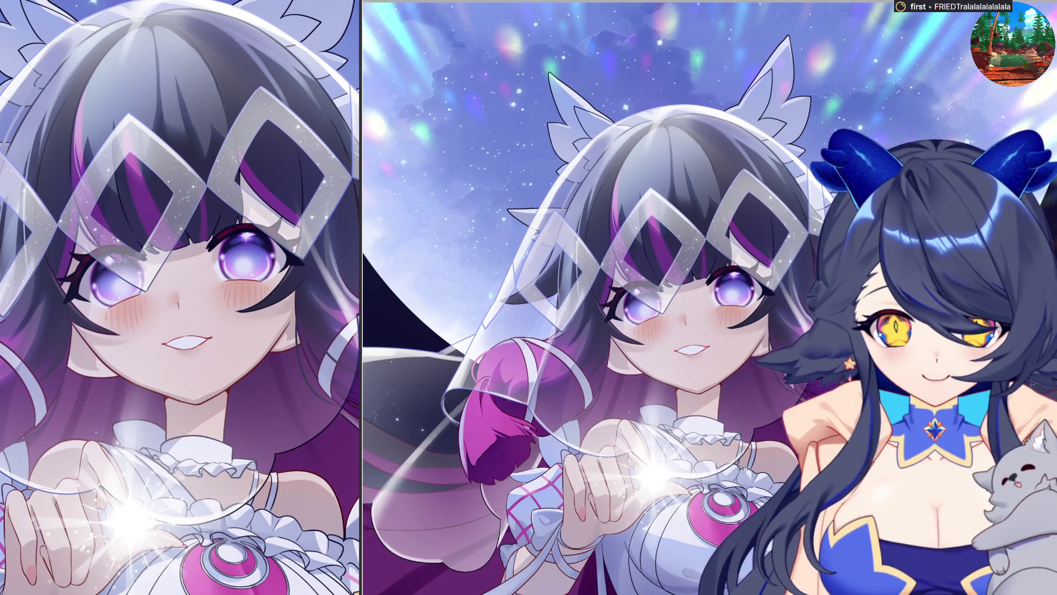
scroll(746, 469, "down", 1)
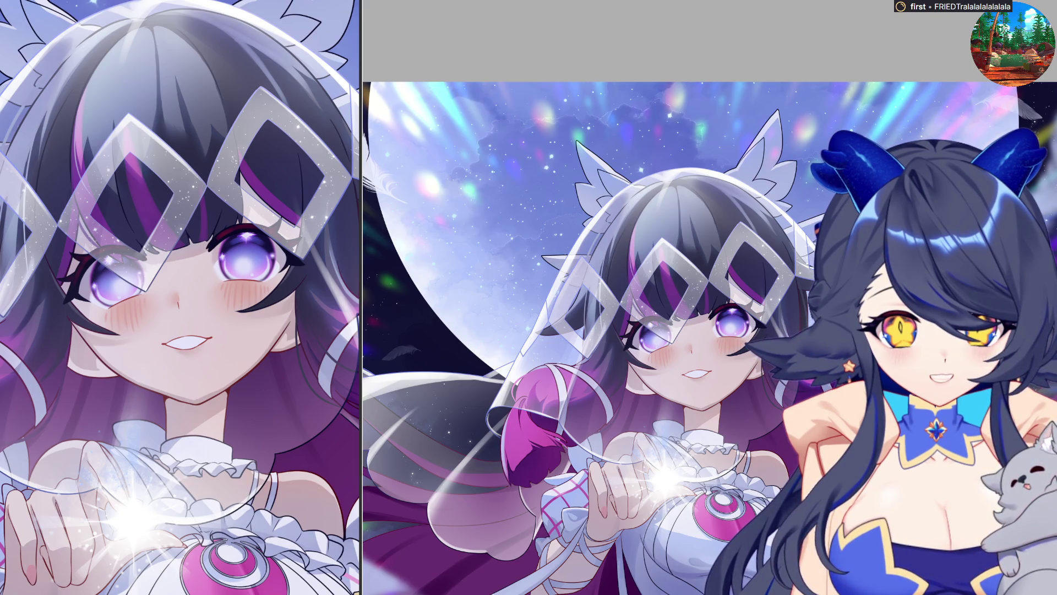
scroll(624, 380, "up", 2)
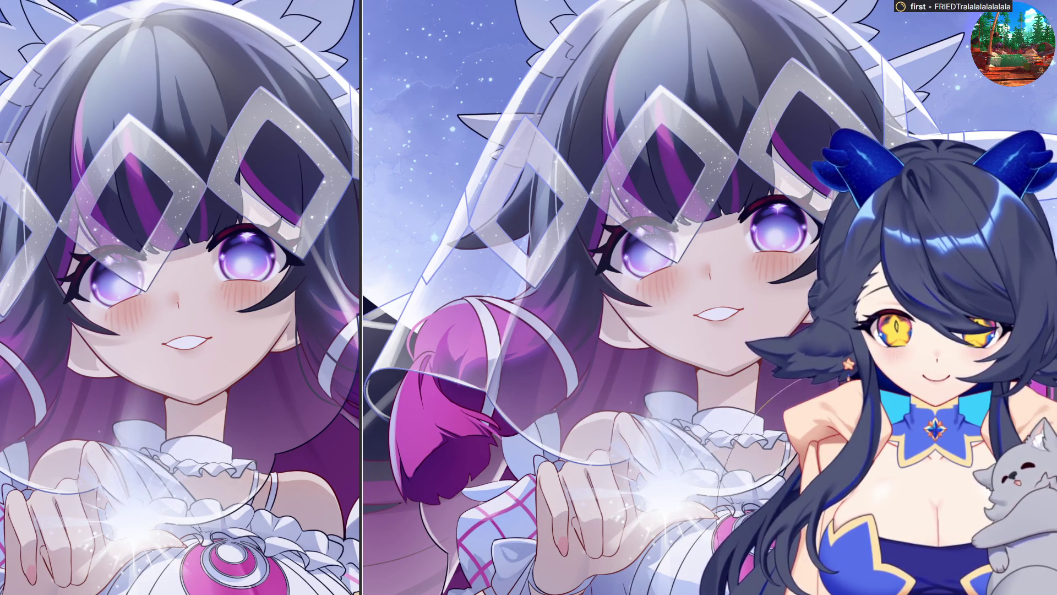
scroll(793, 396, "down", 2)
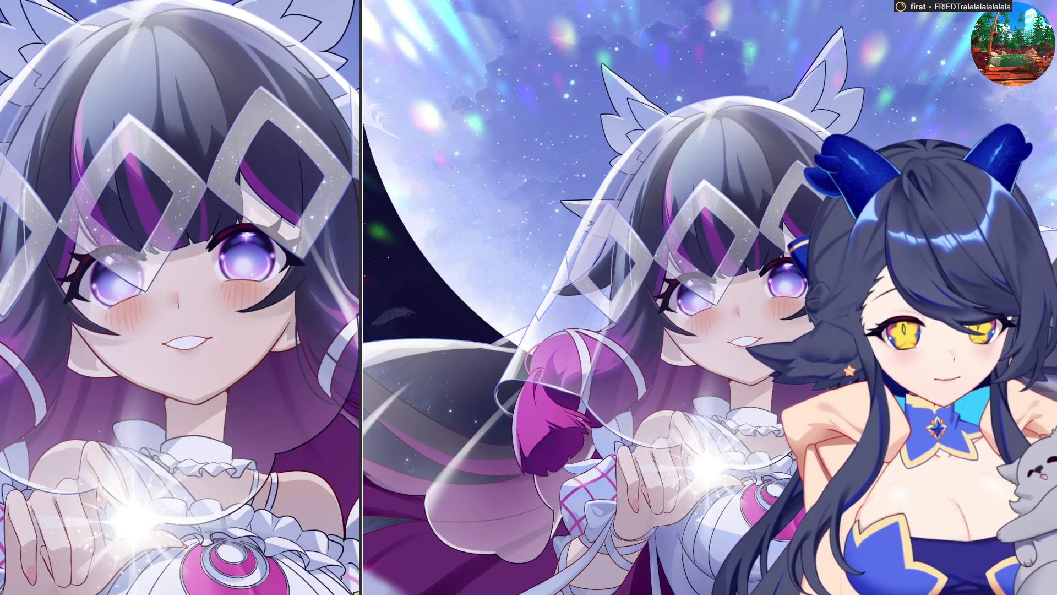
scroll(715, 66, "down", 1)
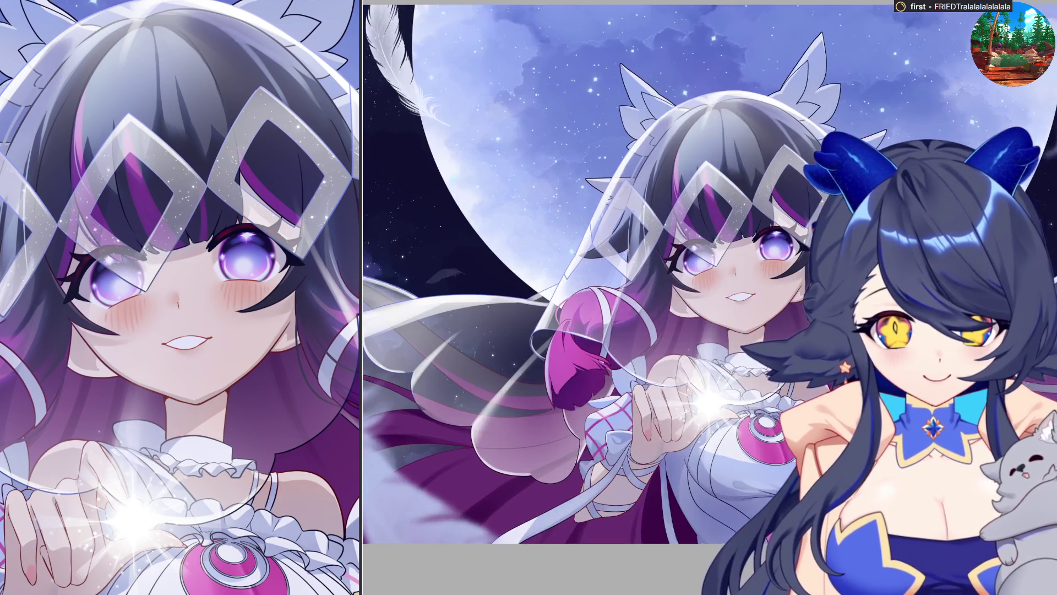
- Airbrush soft light into the sky along the moon's left edge
scroll(715, 332, "down", 1)
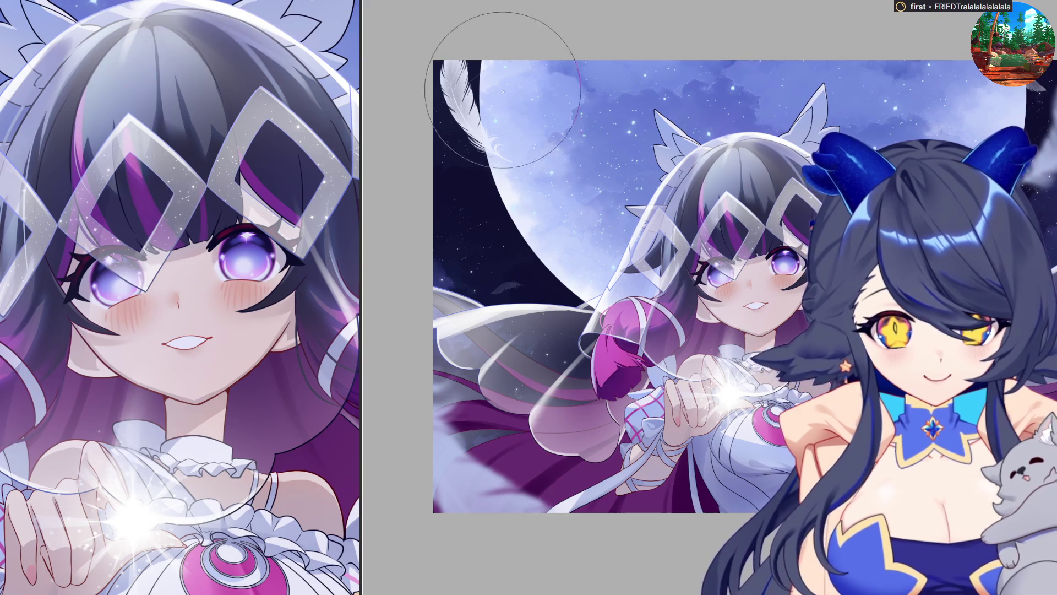
mouse_move(489, 49)
left_mouse_down()
mouse_move(507, 154)
mouse_move(539, 243)
mouse_move(606, 303)
left_mouse_up()
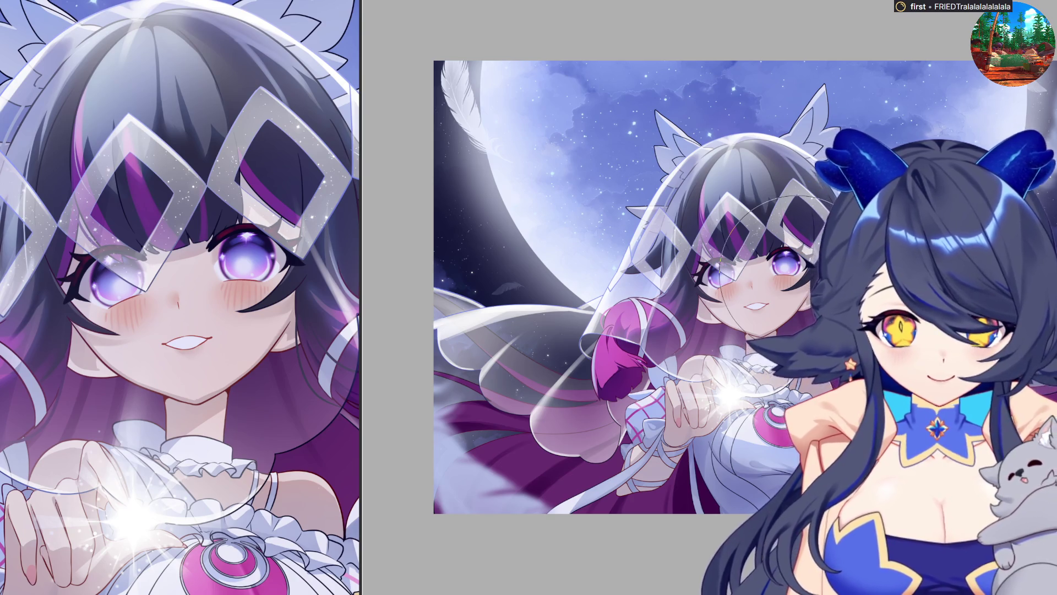
scroll(798, 357, "down", 2)
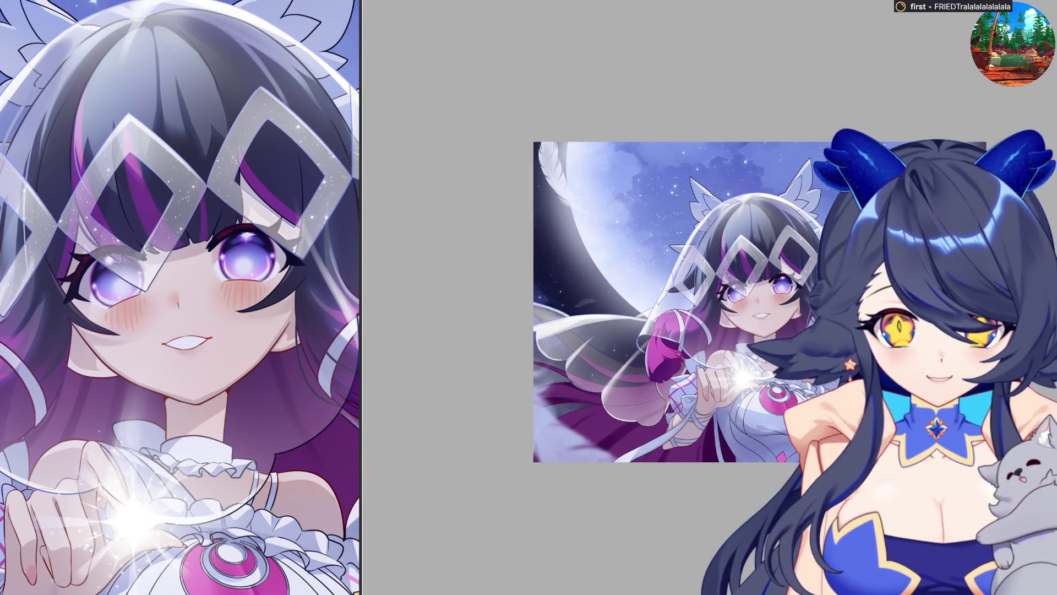
scroll(836, 233, "up", 1)
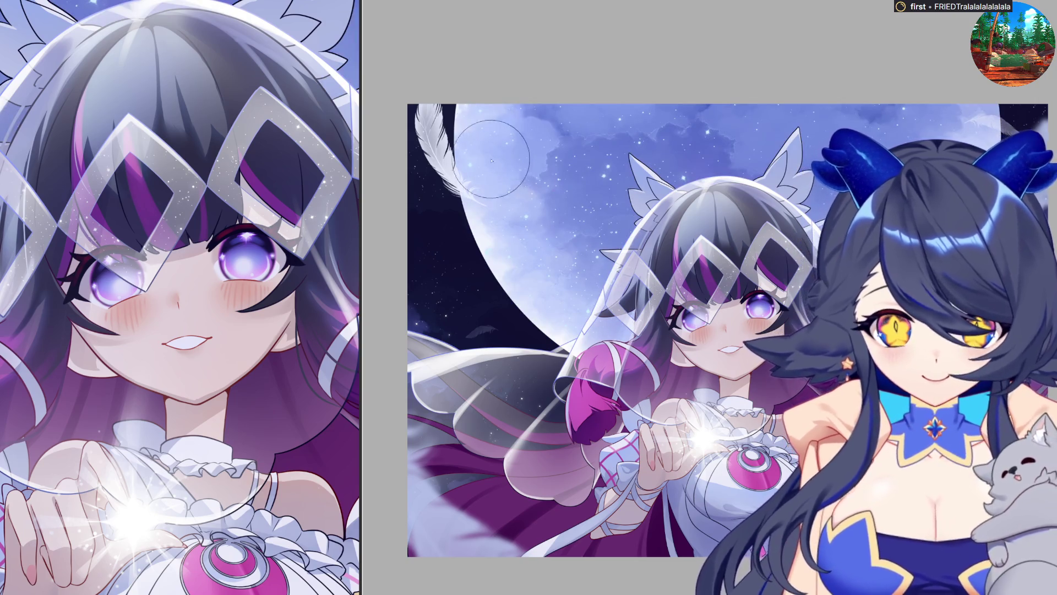
mouse_move(491, 160)
left_mouse_down()
mouse_move(460, 118)
mouse_move(460, 77)
mouse_move(495, 264)
mouse_move(608, 359)
left_mouse_up()
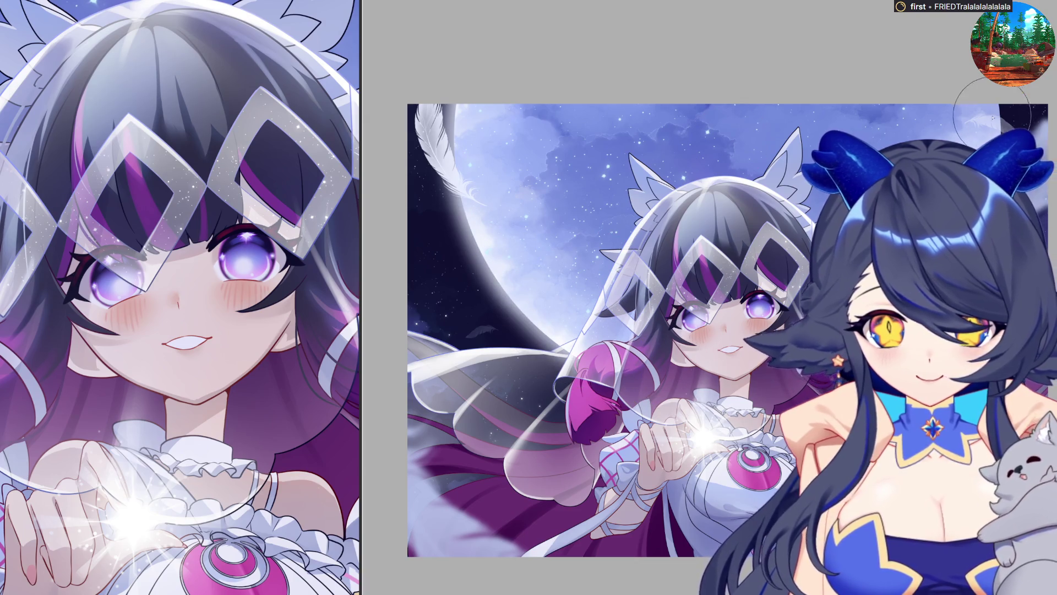
- Shift the artwork right, check the floating feathers, and clear the selection
left_click_drag(428, 151, 567, 152)
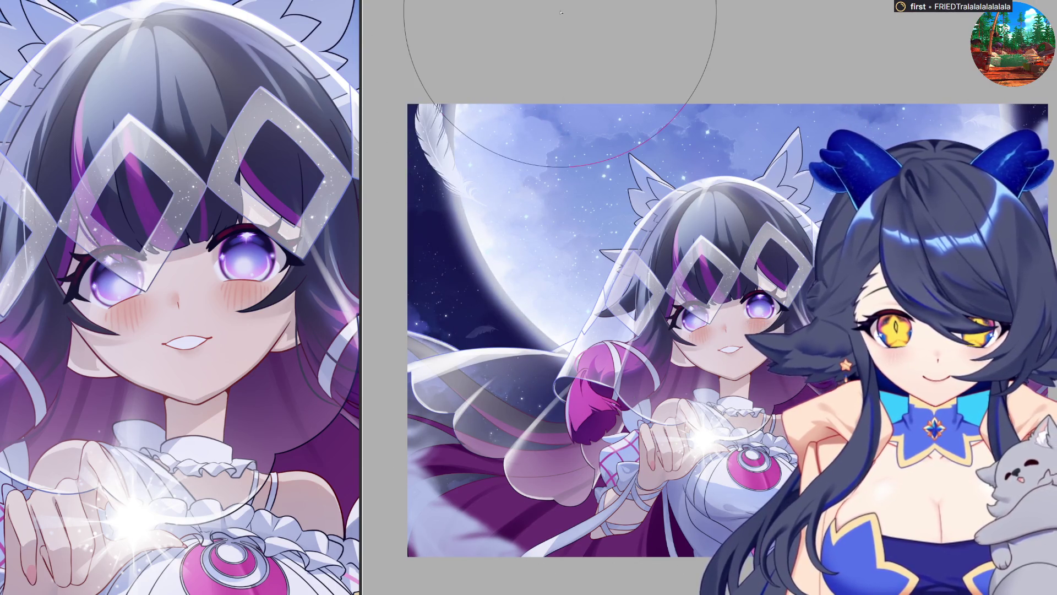
scroll(726, 330, "down", 2)
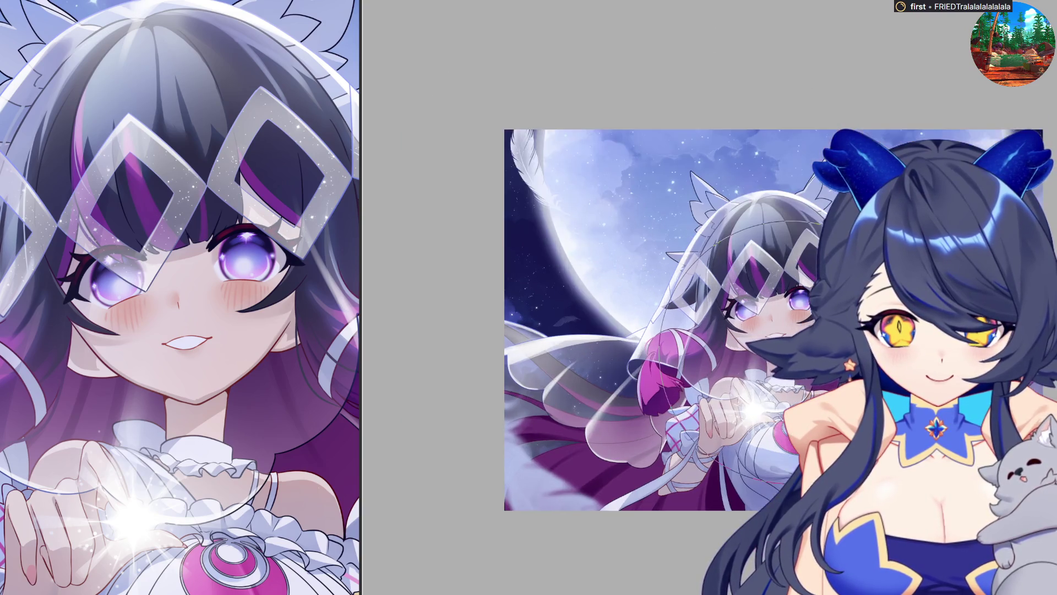
scroll(727, 331, "up", 1)
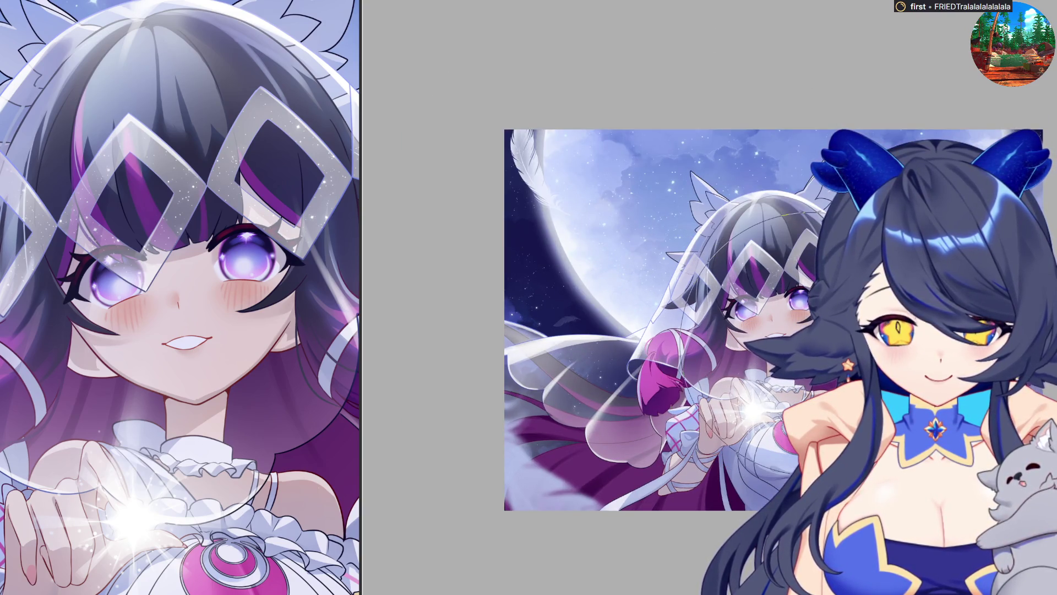
scroll(811, 344, "up", 1)
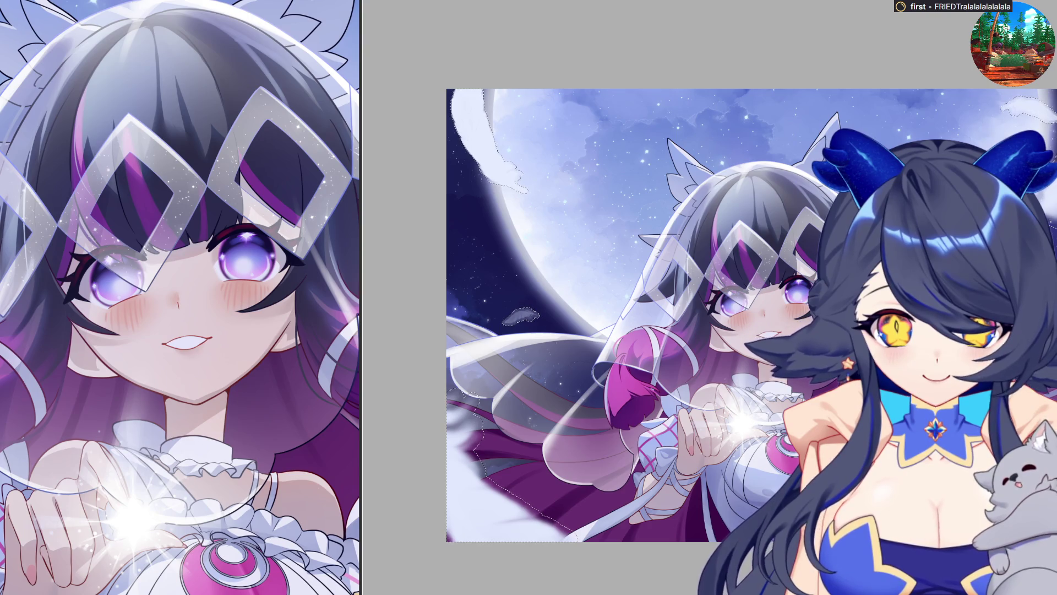
key("ctrl+d")
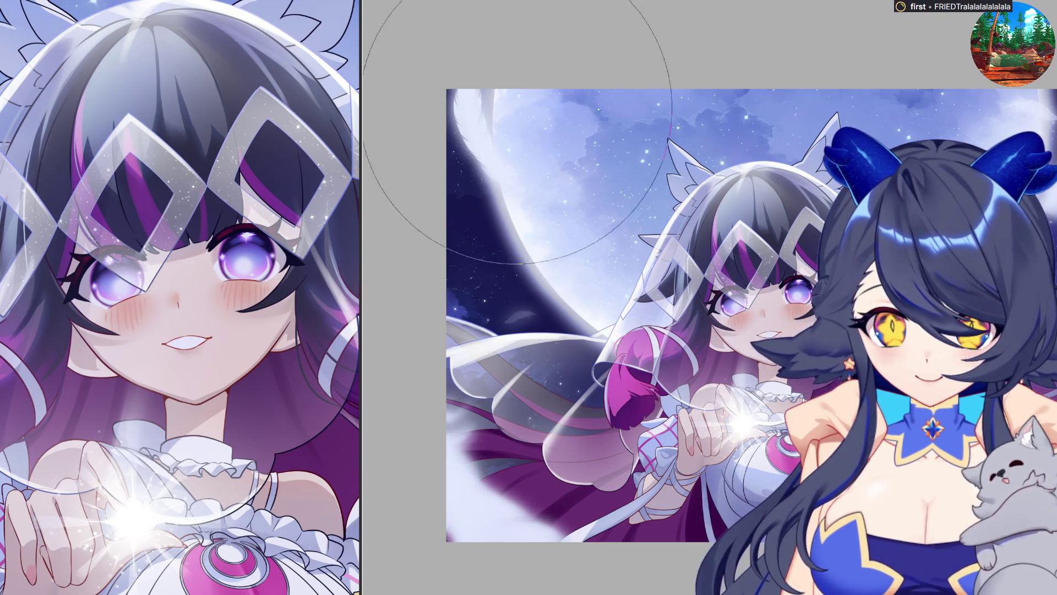
- Undo back to the darker, more detailed lower-left clouds and top-left feather
key("ctrl+z")
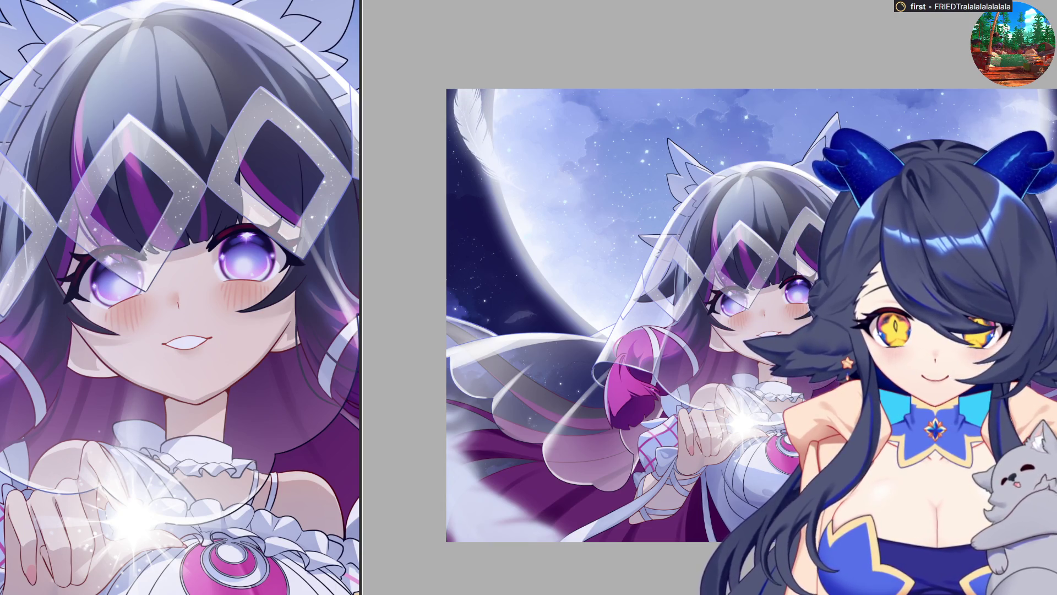
scroll(707, 278, "down", 1)
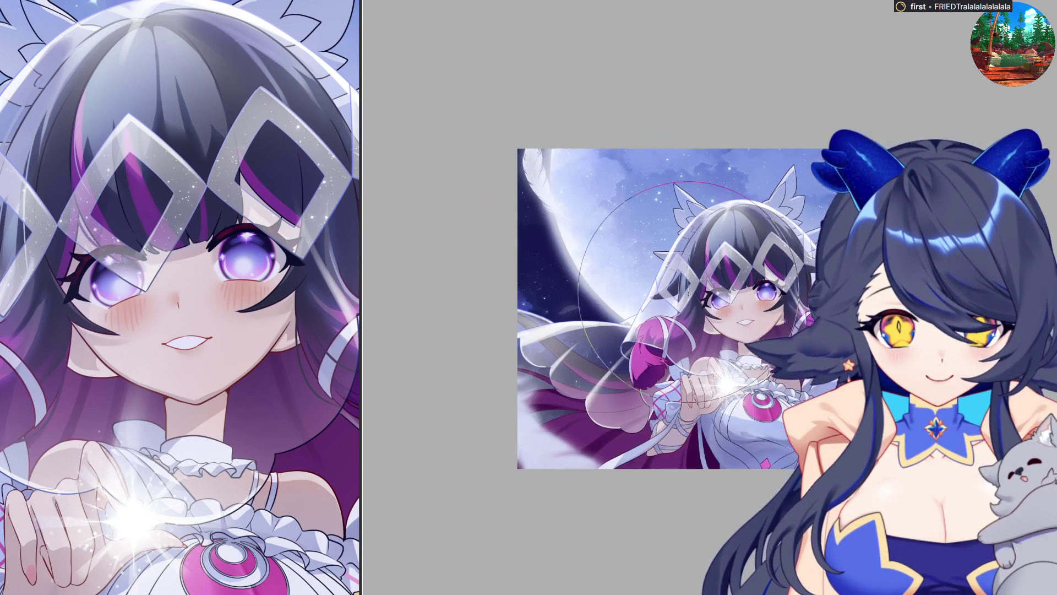
scroll(710, 280, "up", 1)
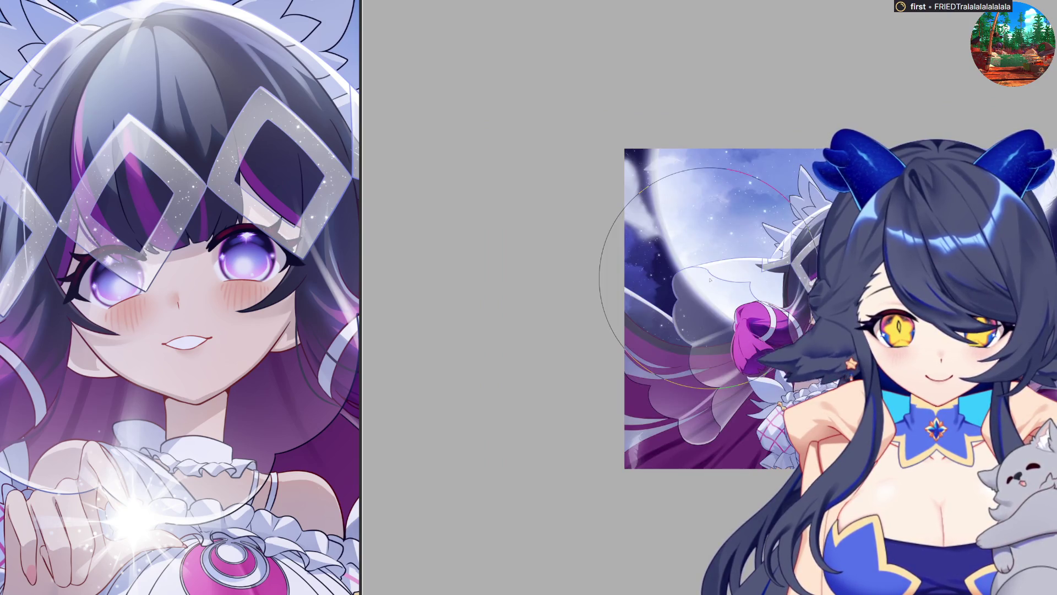
scroll(710, 280, "down", 2)
scroll(710, 280, "up", 2)
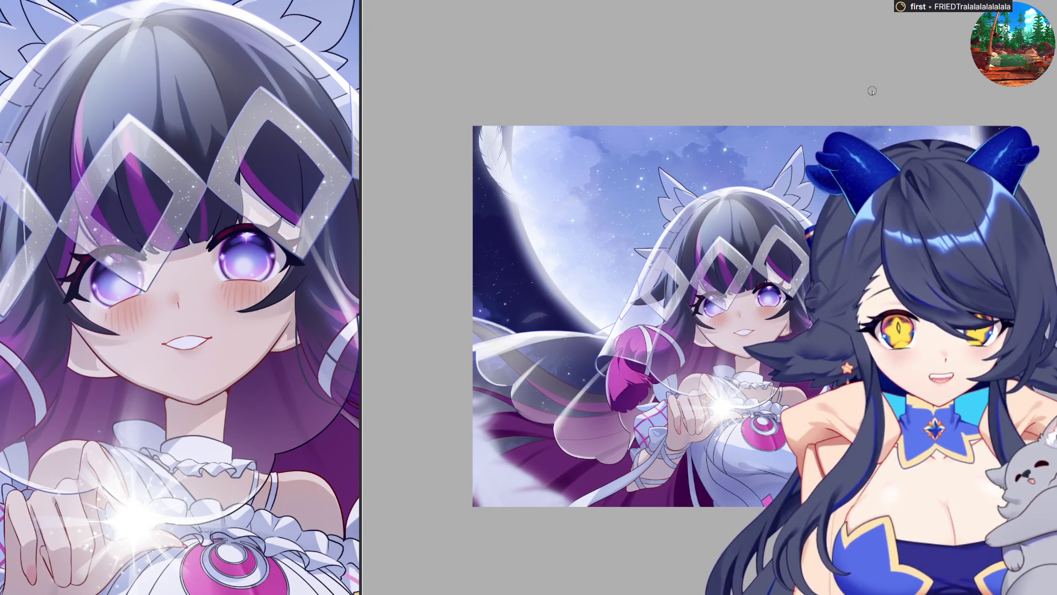
- Draw a thin white curve from the moon's left edge toward the pink hair, retrying until it fits
mouse_move(476, 181)
left_mouse_down()
mouse_move(475, 220)
mouse_move(498, 275)
left_mouse_up()
key("ctrl+z")
mouse_move(475, 222)
left_mouse_down()
mouse_move(512, 318)
mouse_move(649, 328)
left_mouse_up()
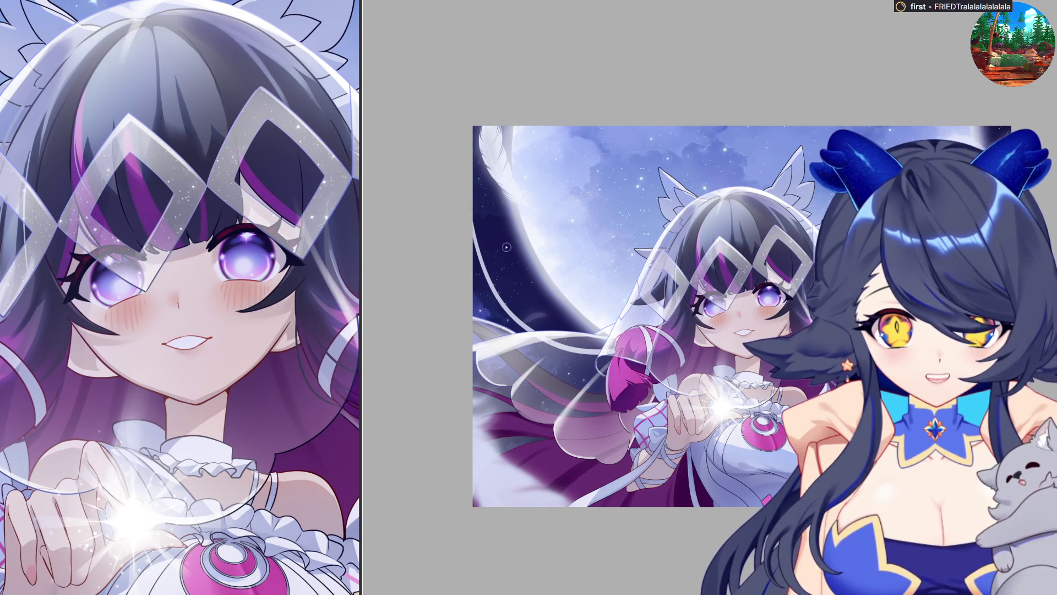
key("ctrl+z")
left_click_drag(472, 174, 522, 302)
key("ctrl+z")
left_click_drag(468, 178, 509, 287)
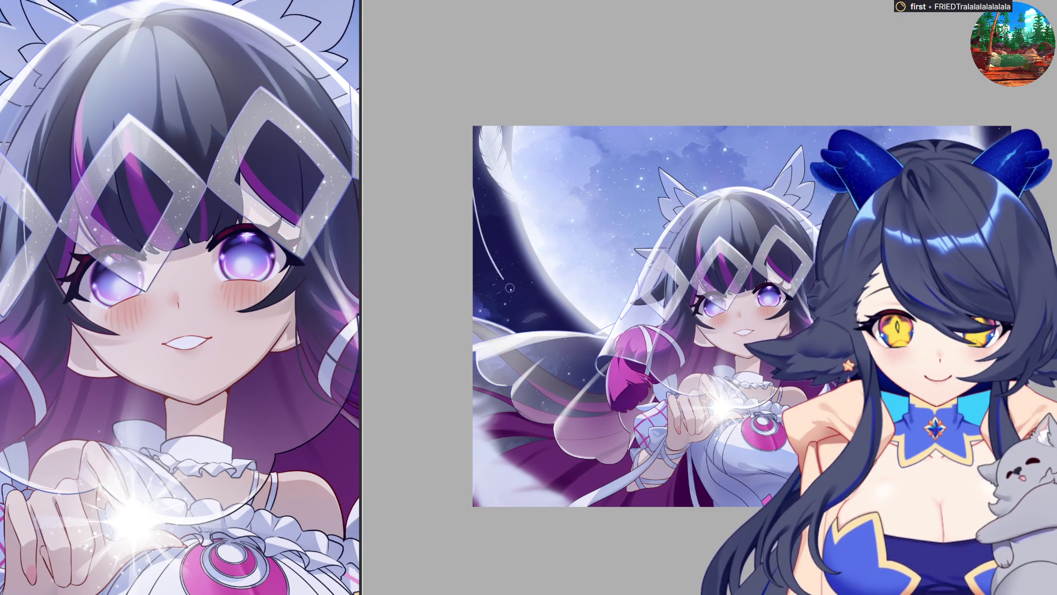
key("ctrl+z")
mouse_move(471, 177)
left_mouse_down()
mouse_move(498, 272)
mouse_move(549, 320)
mouse_move(644, 324)
left_mouse_up()
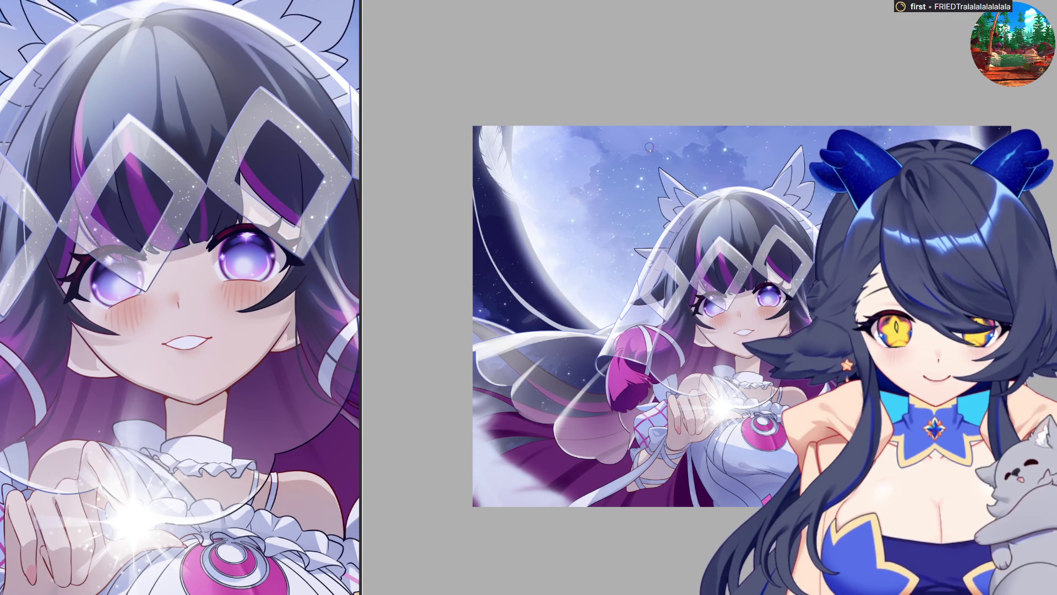
- Add a thin white line along the lower moon edge, redrawing it until it sits right
left_click_drag(488, 258, 559, 336)
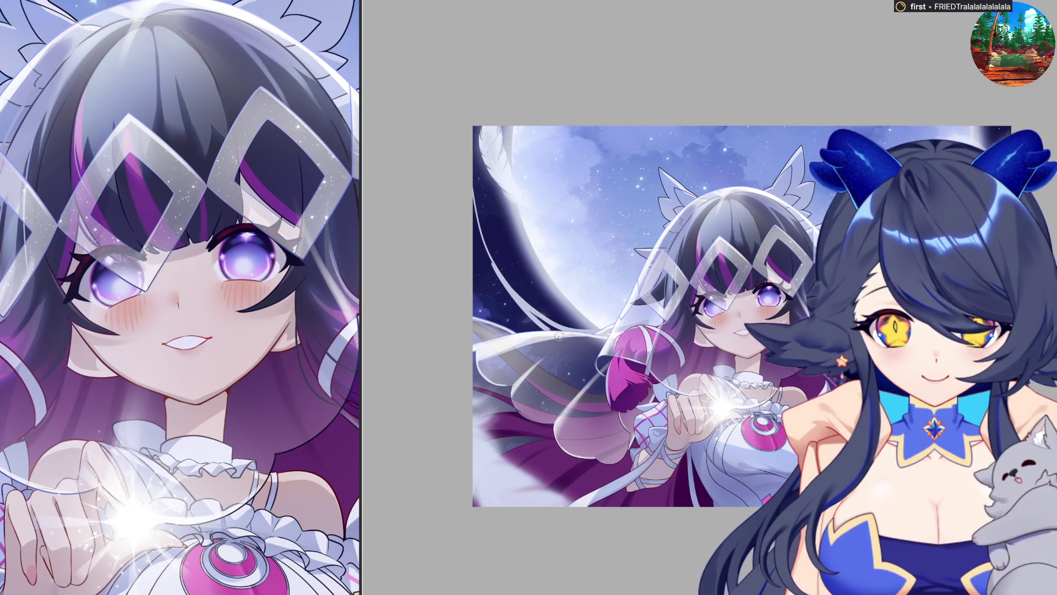
key("ctrl+z")
left_click_drag(504, 280, 575, 341)
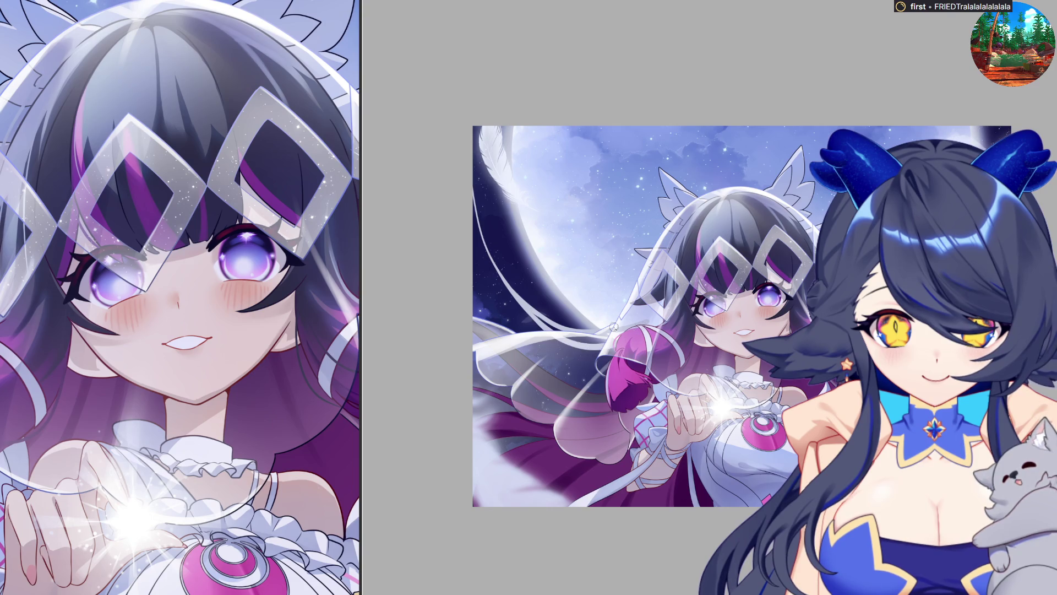
key("ctrl+z")
left_click_drag(512, 291, 590, 340)
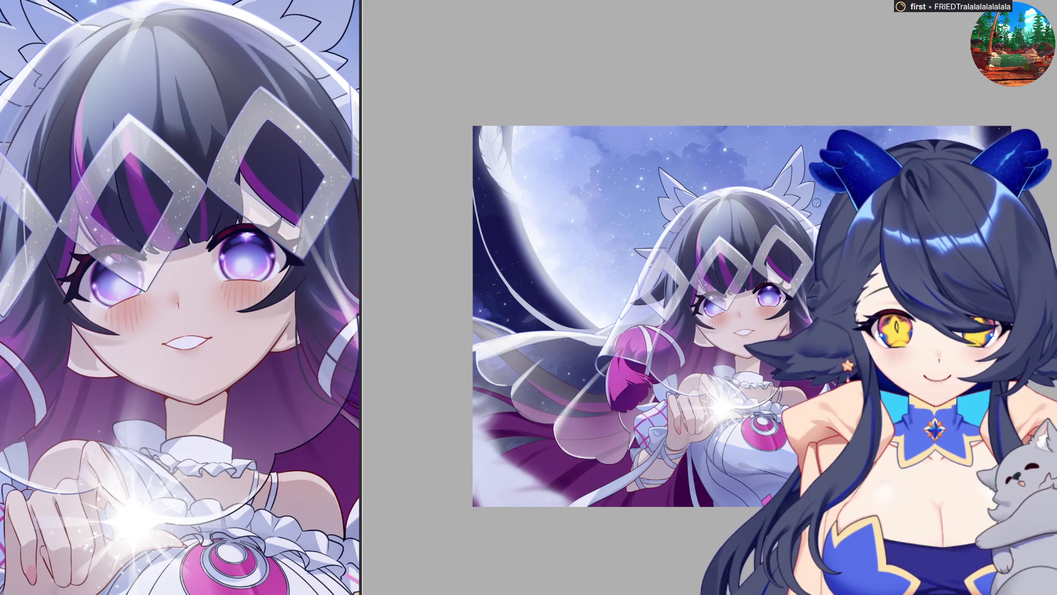
scroll(954, 128, "left", 3)
- Draw a short thin light streak lower on the moon
scroll(954, 127, "right", 3)
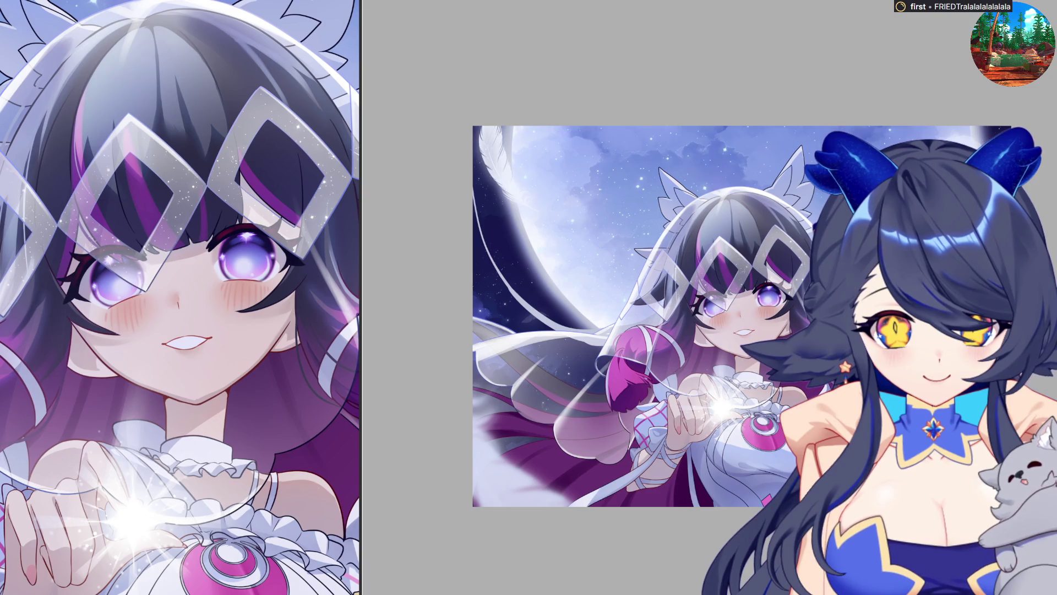
scroll(586, 227, "left", 3)
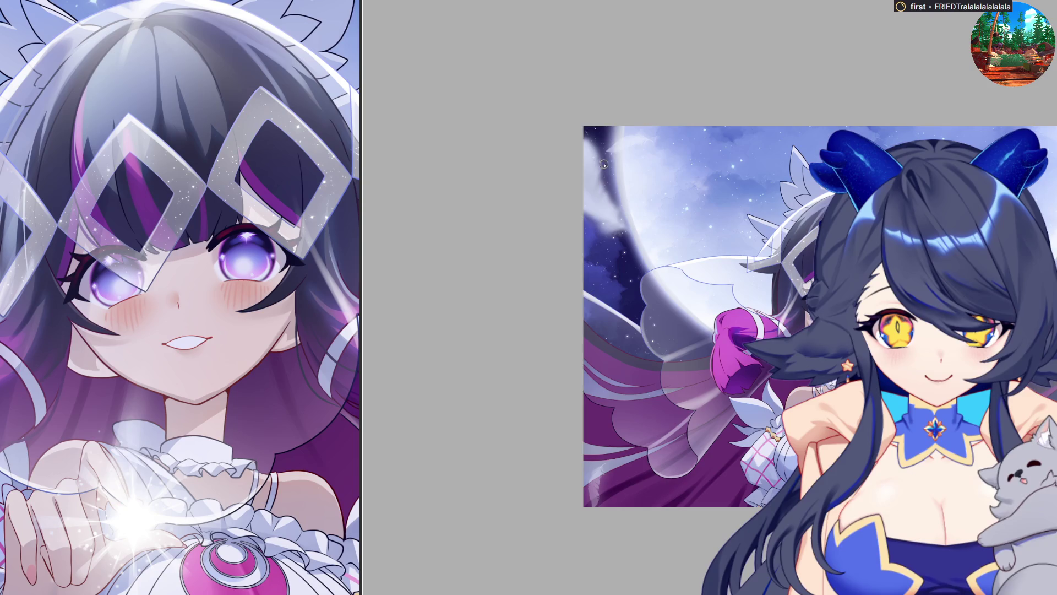
left_click_drag(606, 161, 596, 191)
key("ctrl+z")
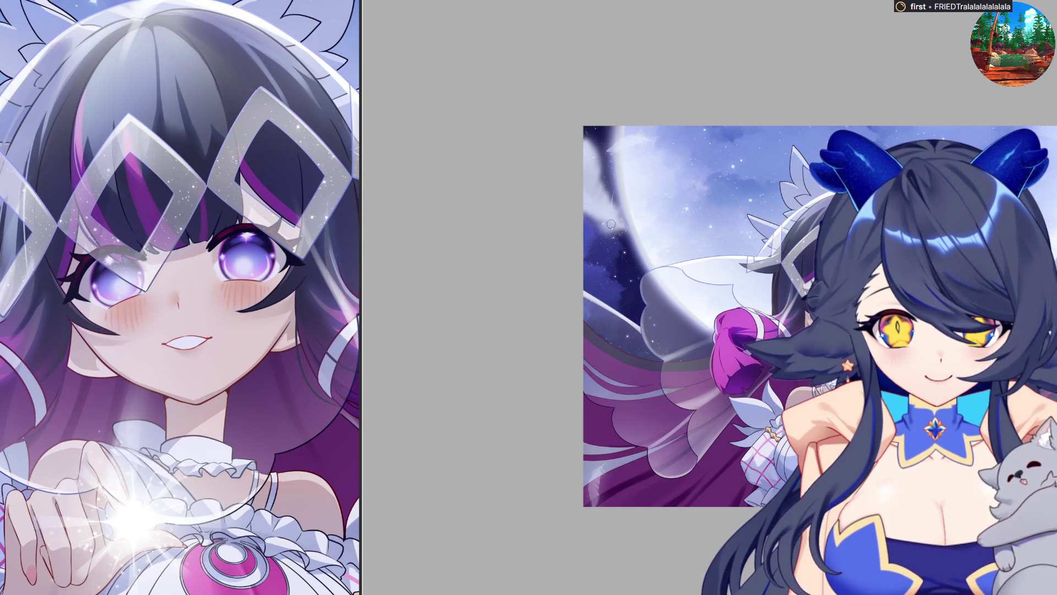
mouse_move(616, 242)
left_mouse_down()
mouse_move(613, 202)
mouse_move(635, 277)
mouse_move(713, 330)
left_mouse_up()
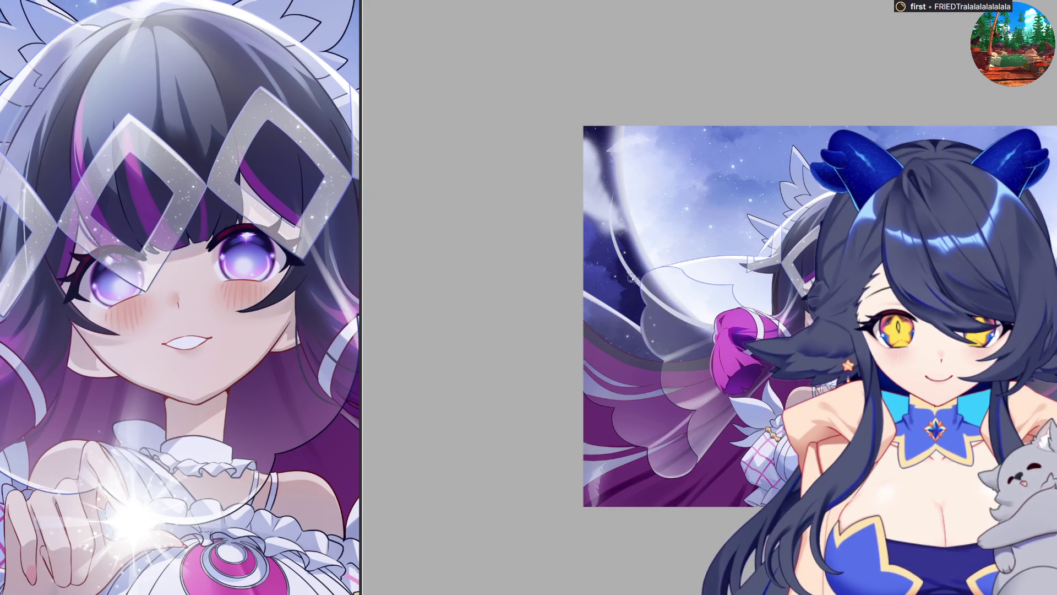
- Settle a light stroke along the moon's edge, then fit the whole illustration in view
left_click_drag(632, 278, 710, 329)
key("ctrl+z")
left_click_drag(632, 278, 710, 325)
key("ctrl+z")
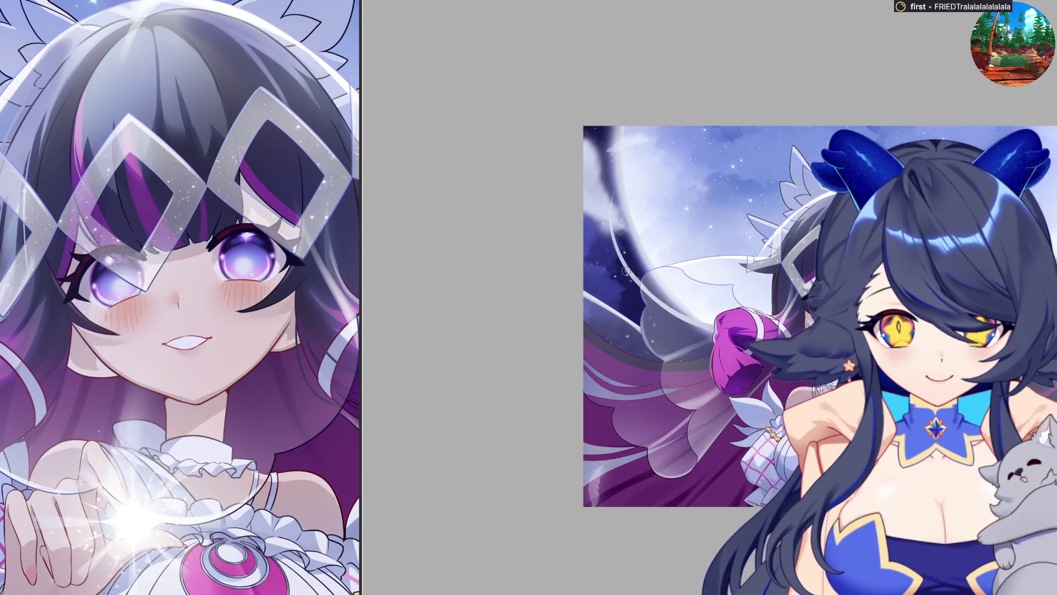
key("ctrl+z")
left_click_drag(624, 267, 710, 328)
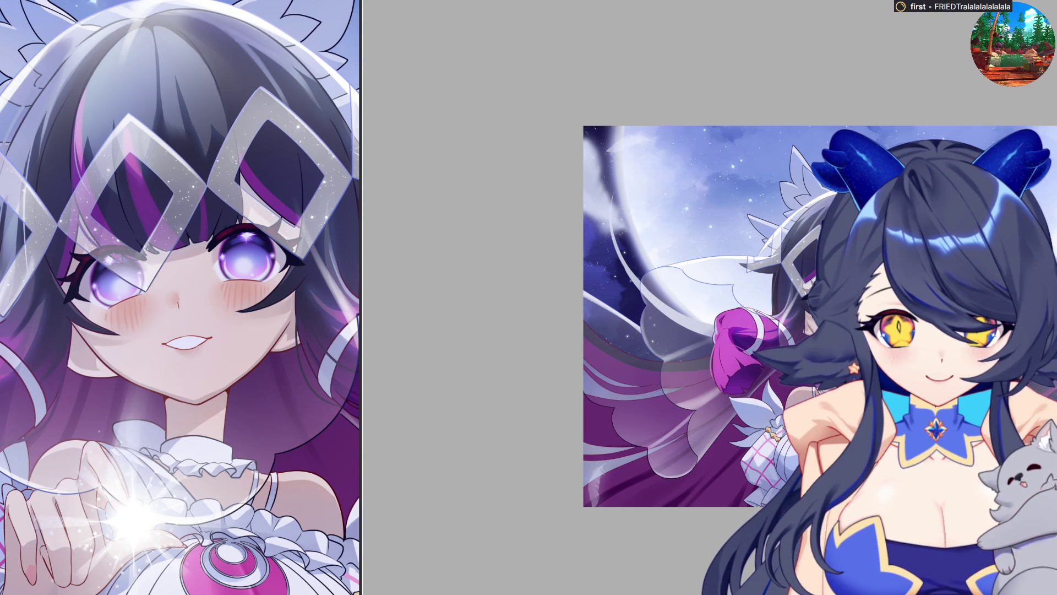
key("ctrl+0")
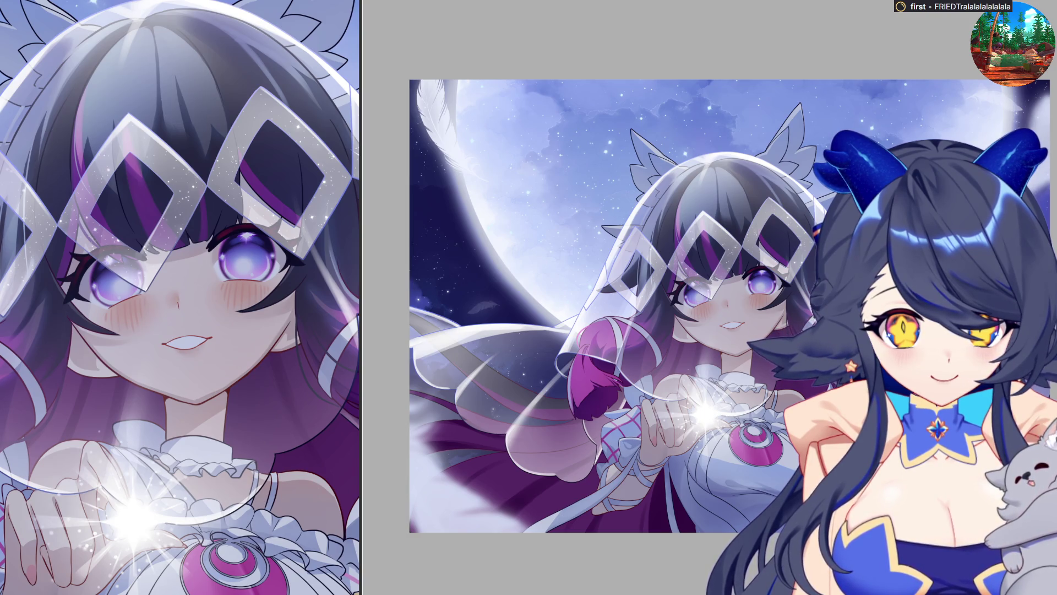
key("ctrl+super+c")
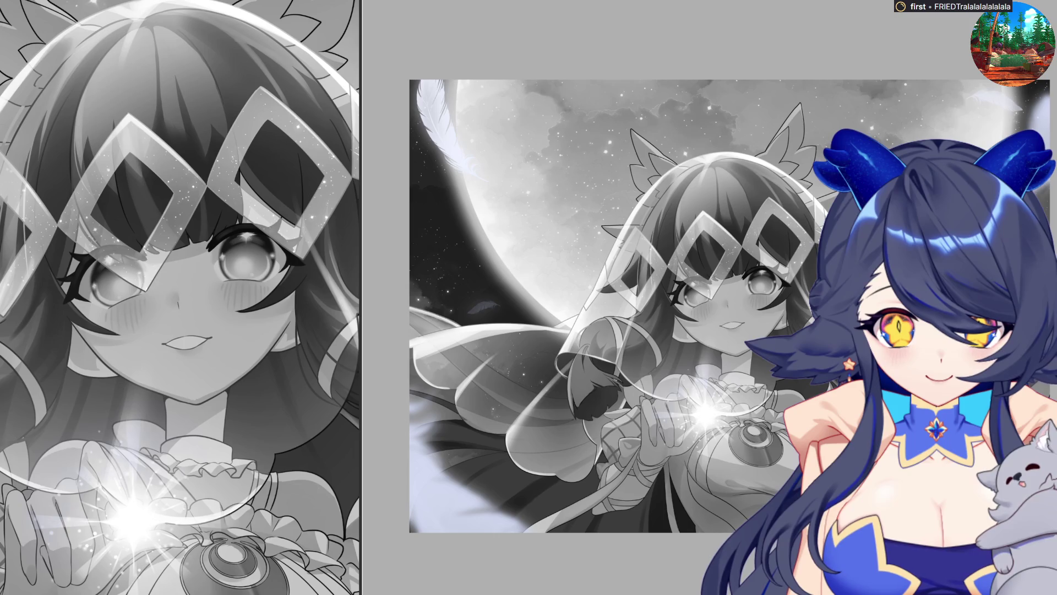
key("ctrl+super+c")
key("ctrl+super+c")
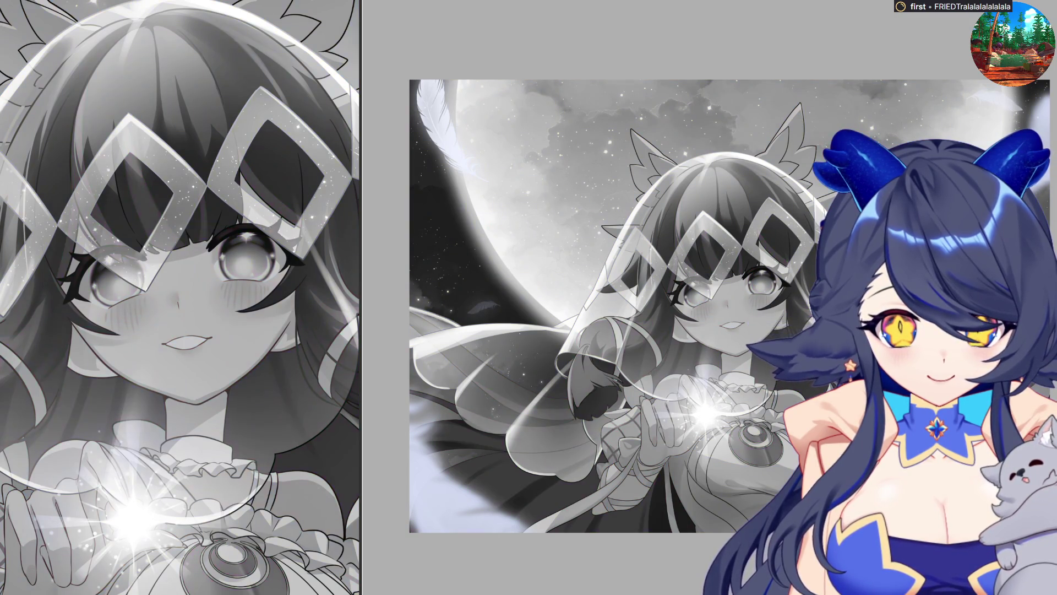
key("ctrl+super+c")
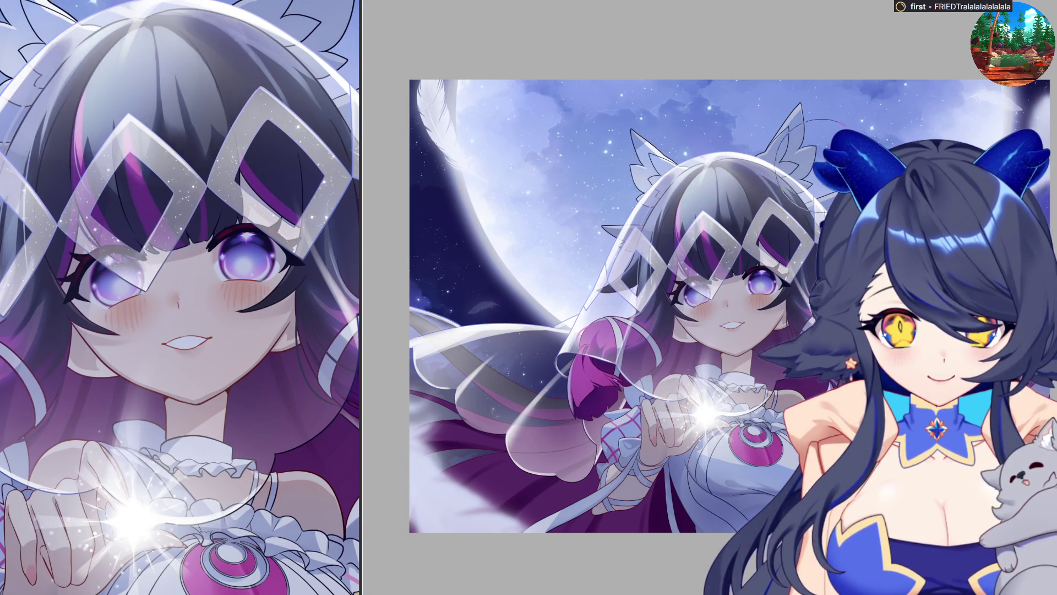
key("ctrl+z")
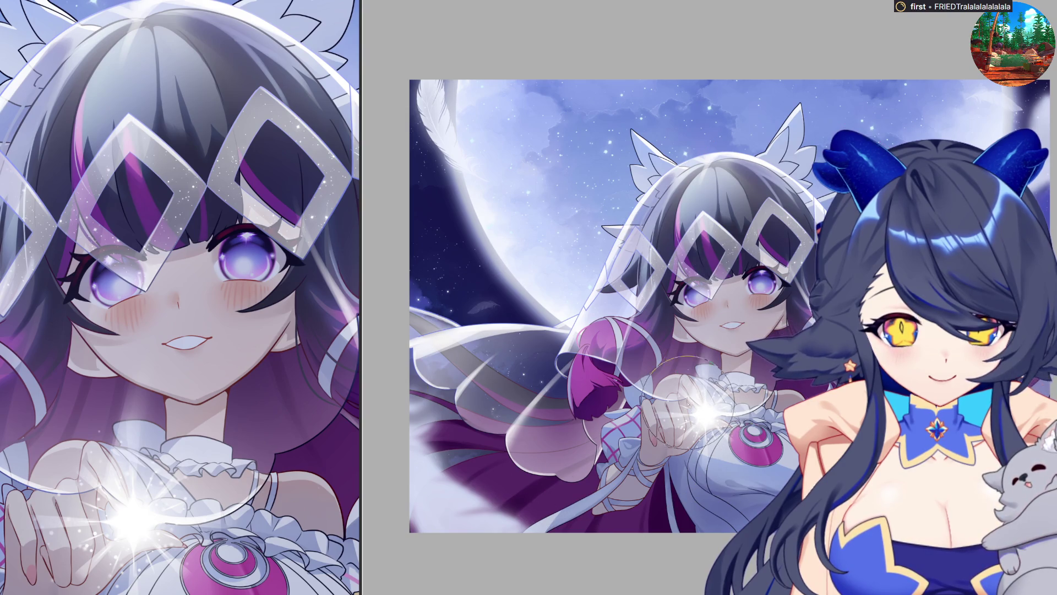
- Airbrush soft highlights on the bride's shoulder, hand and fingertips beside the glow
left_click_drag(740, 440, 757, 462)
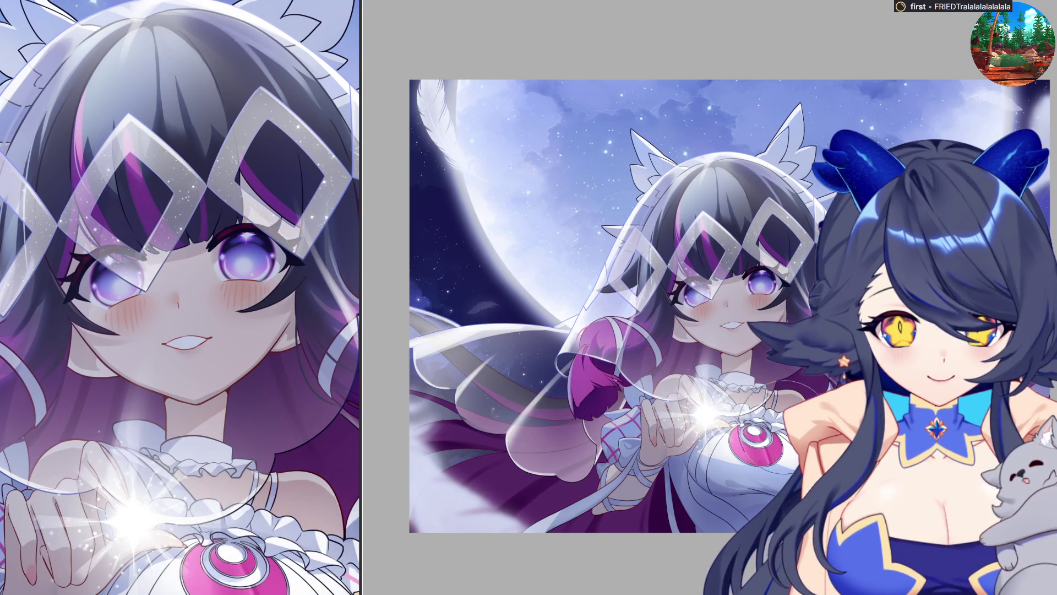
left_click_drag(721, 399, 743, 429)
mouse_move(672, 374)
left_mouse_down()
mouse_move(694, 396)
mouse_move(666, 413)
mouse_move(592, 385)
left_mouse_up()
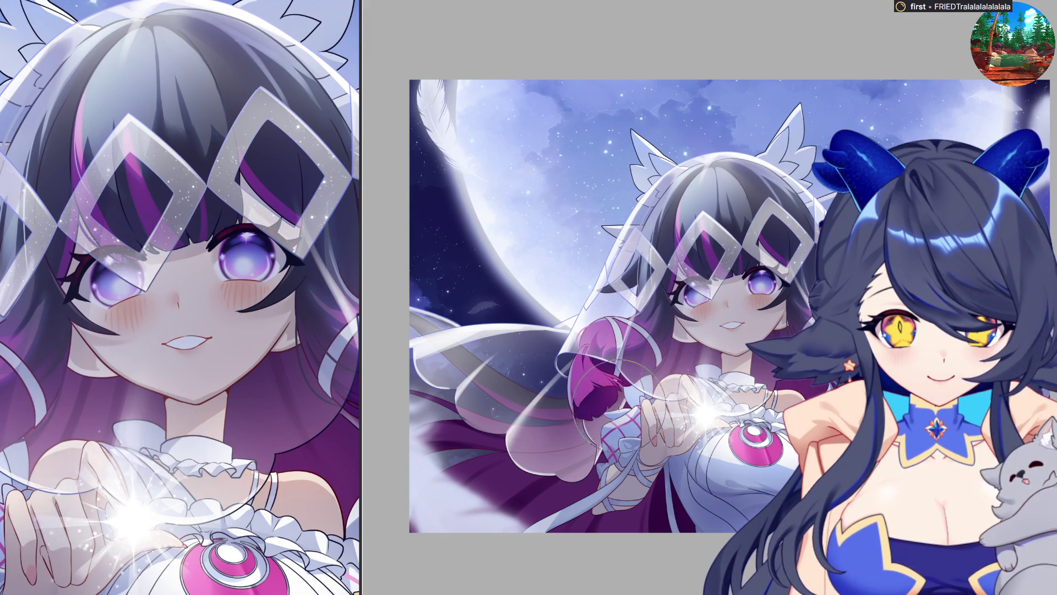
left_click_drag(605, 424, 627, 396)
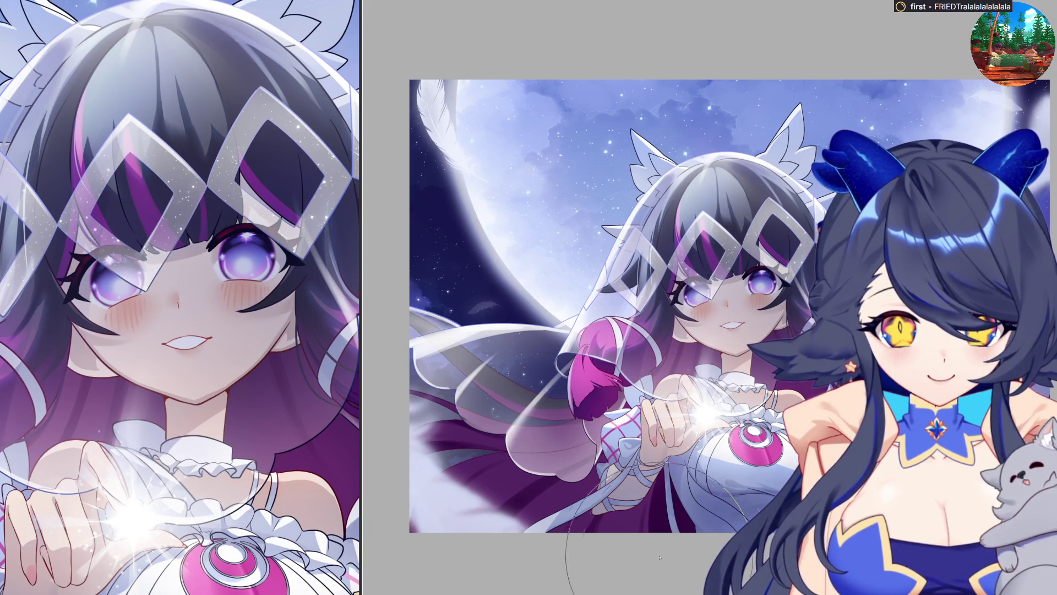
key("bracketright")
key("bracketright")
key("bracketright")
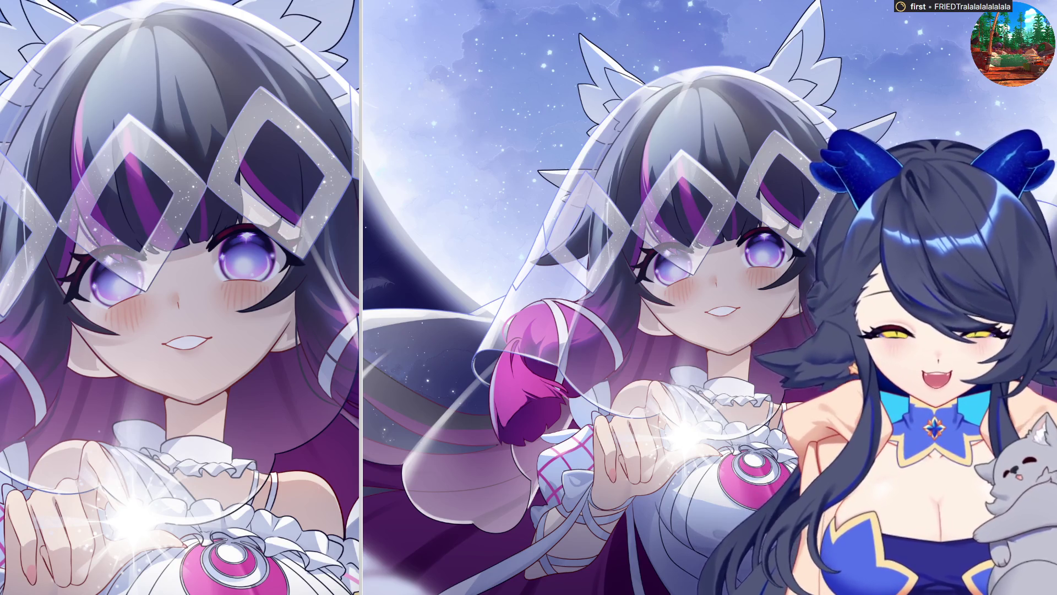
scroll(672, 297, "down", 2)
scroll(672, 297, "up", 1)
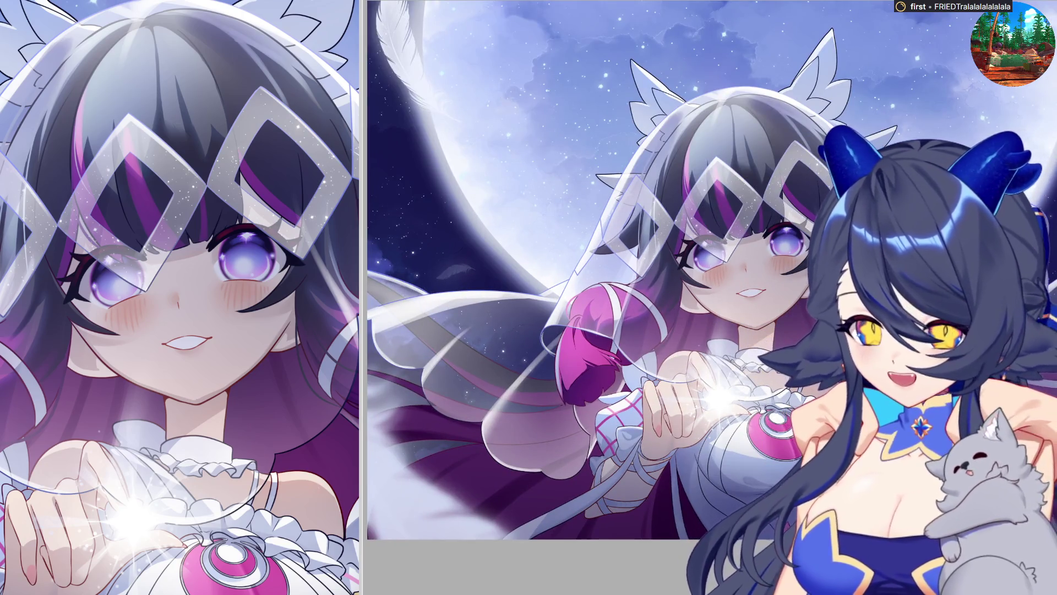